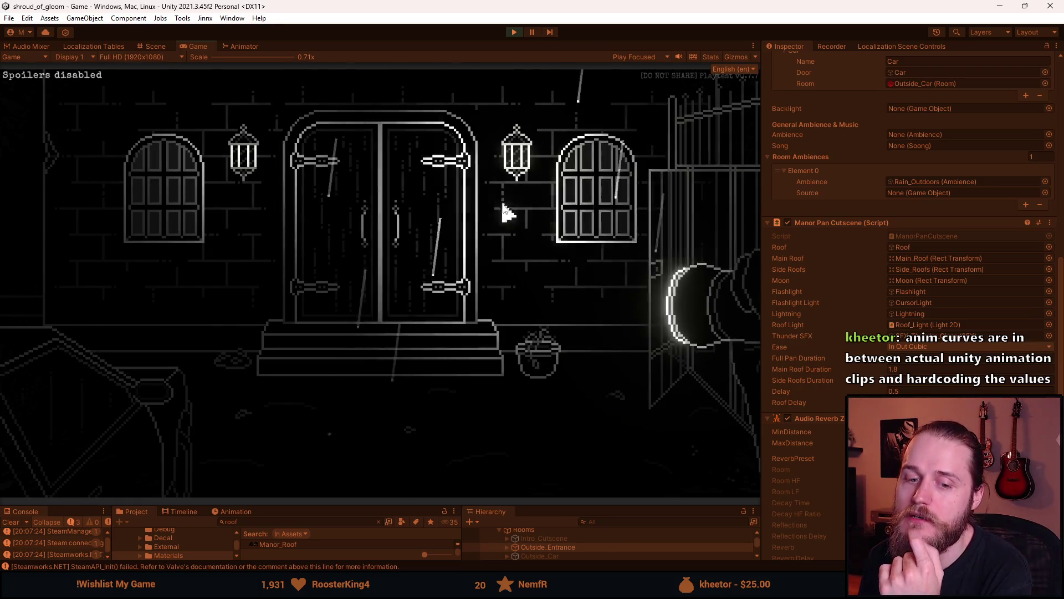
Trigger the Manor Pan Cutscene four times from the manor door in the Game view
left_click(370, 217)
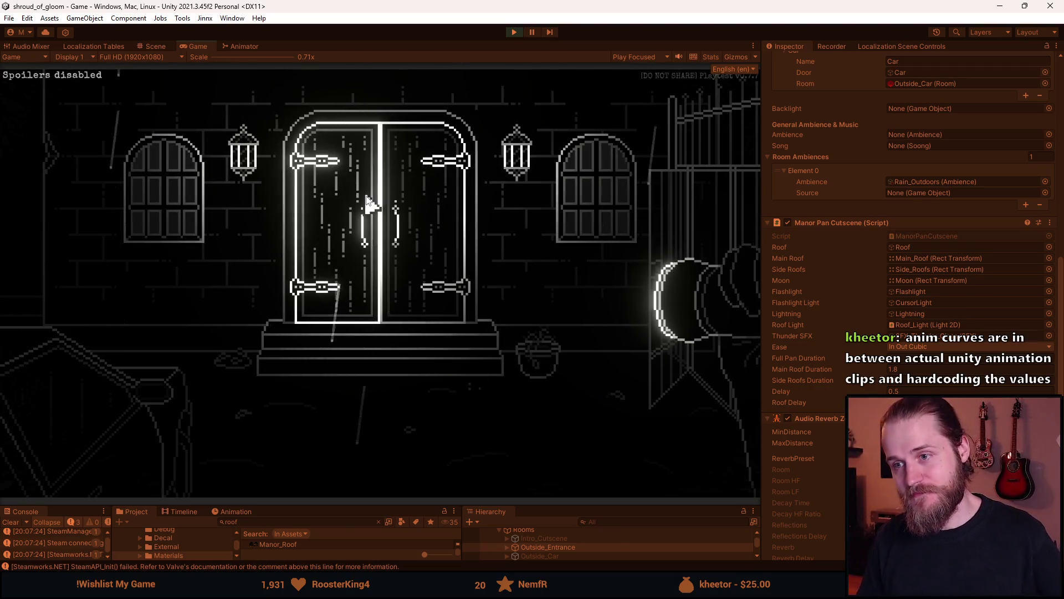
left_click(366, 196)
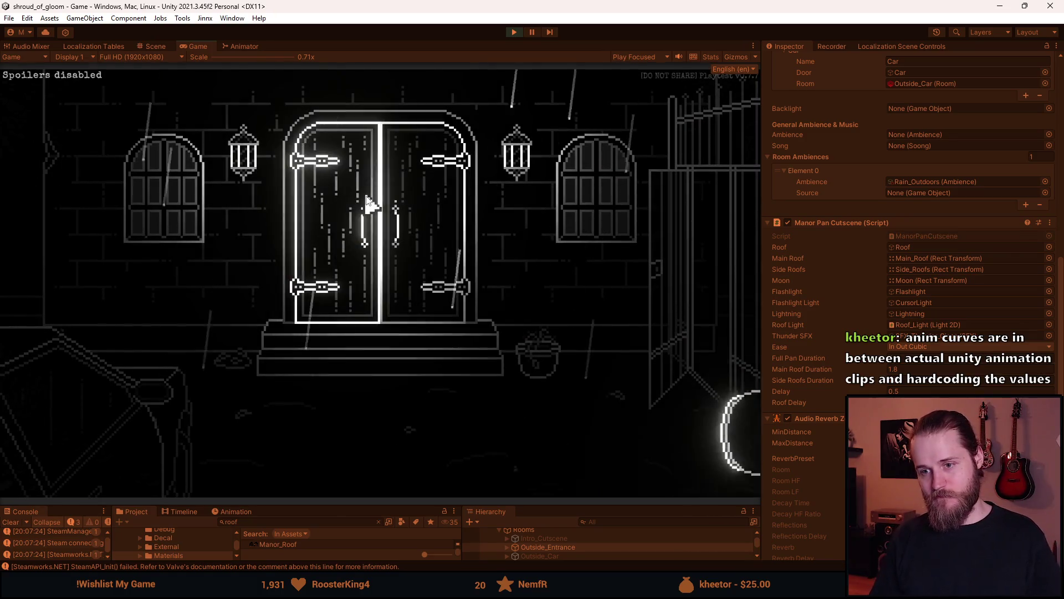
left_click(365, 195)
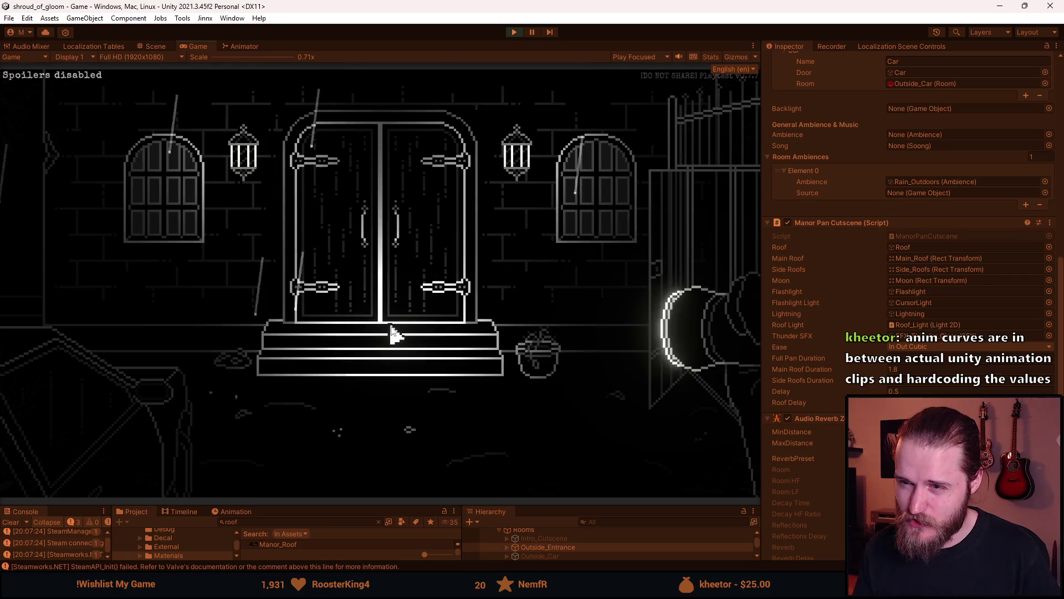
left_click(391, 295)
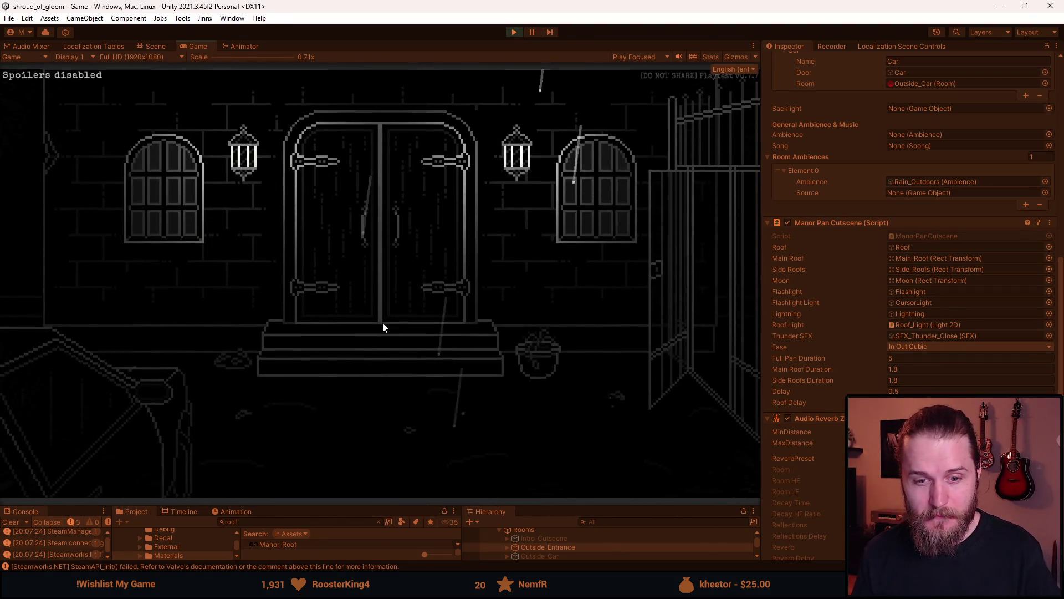
Switch from Unity to the browser showing Google results for curve.Evaluate(transitionTime);
key("alt+Tab")
key("Escape")
mouse_move(399, 587)
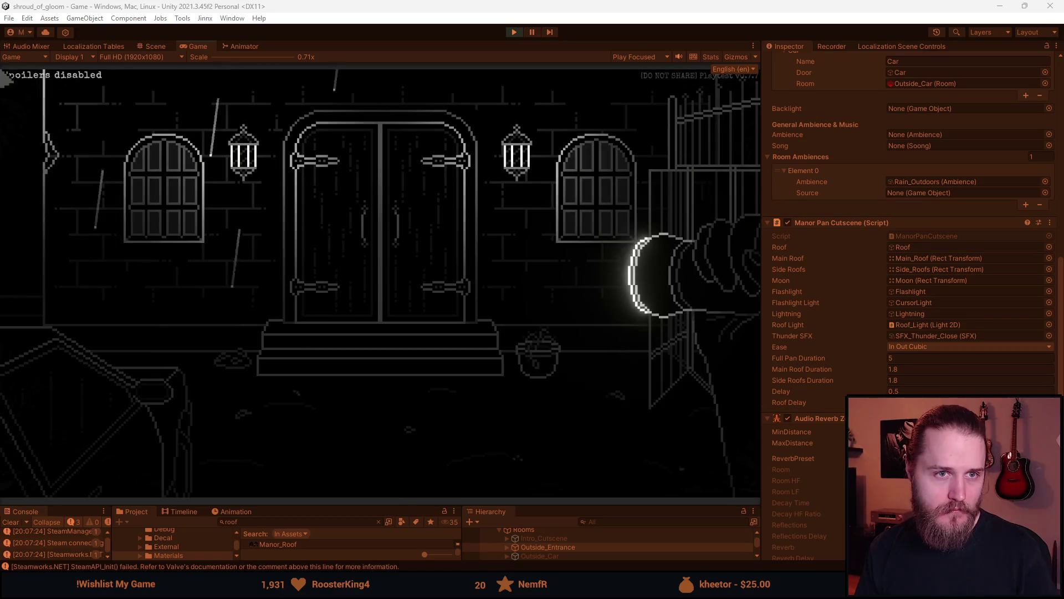
key("alt+Tab")
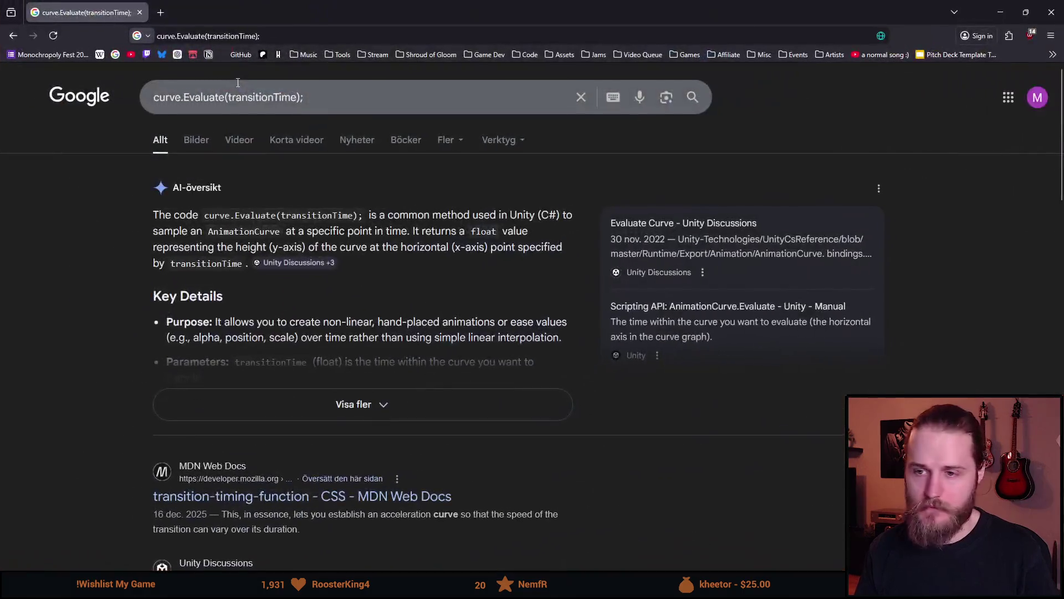
Search Google for curve.Evaluate and open the AnimationCurve.Evaluate Scripting API page
left_click(232, 35)
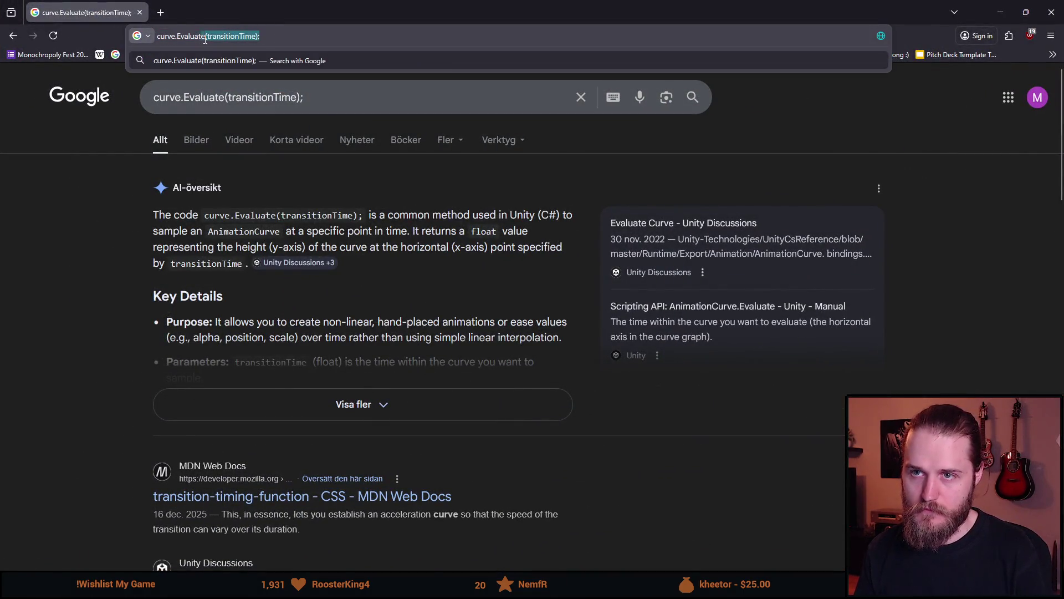
key("BackSpace")
key("Return")
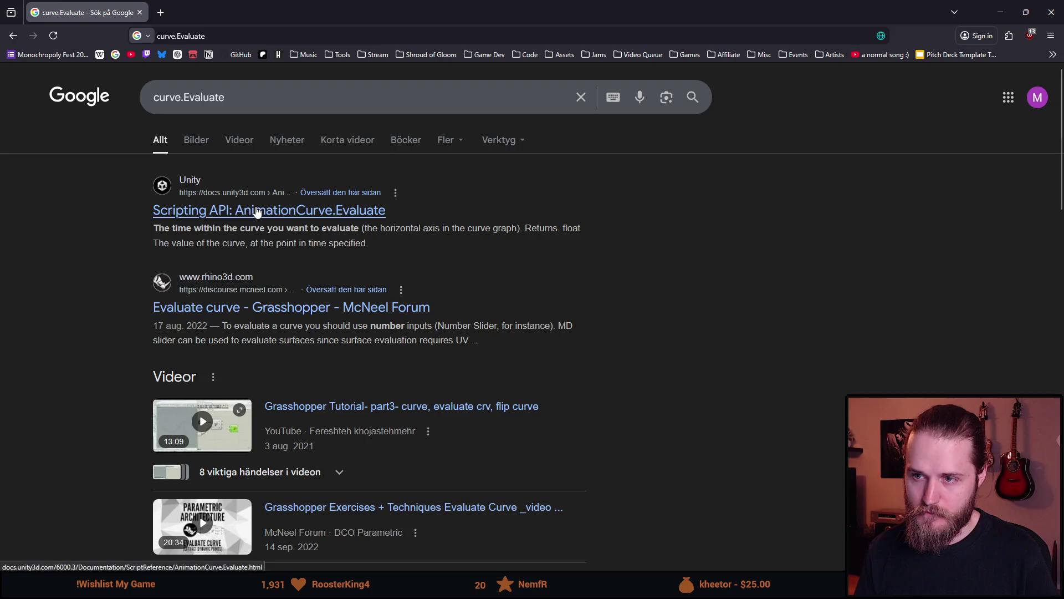
left_click(258, 210)
Read the AnimationCurve.Evaluate page, highlighting parts of the time parameter and return value descriptions
scroll(375, 385, "up", 1)
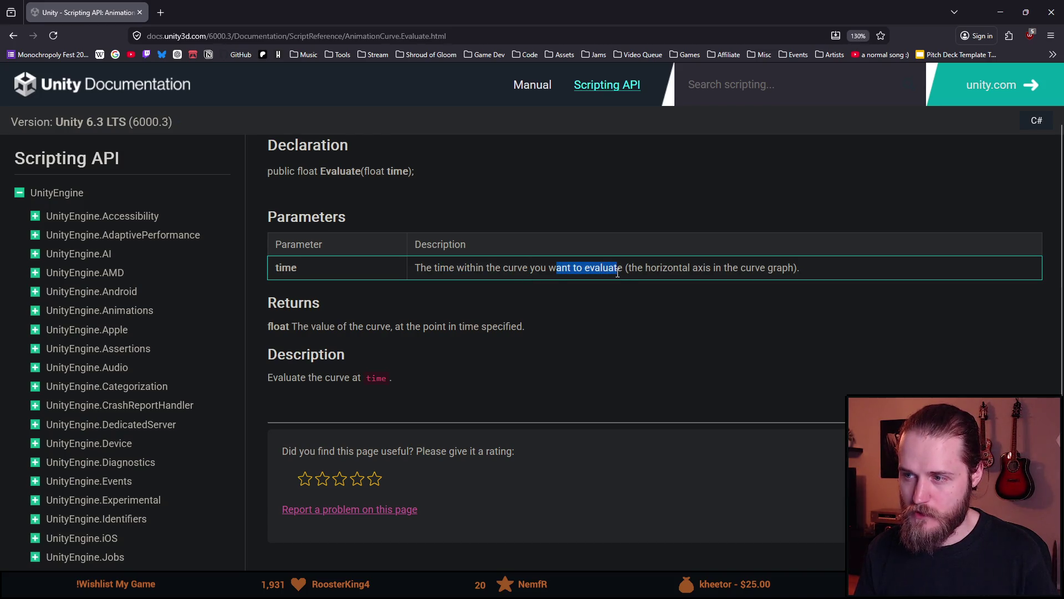
left_click_drag(628, 268, 691, 271)
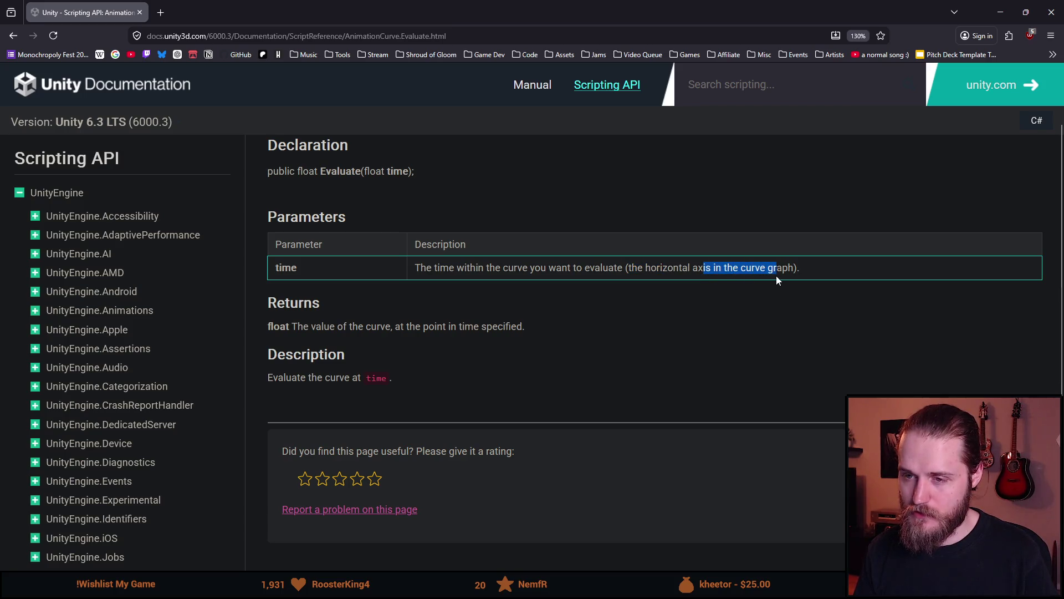
scroll(418, 337, "down", 2)
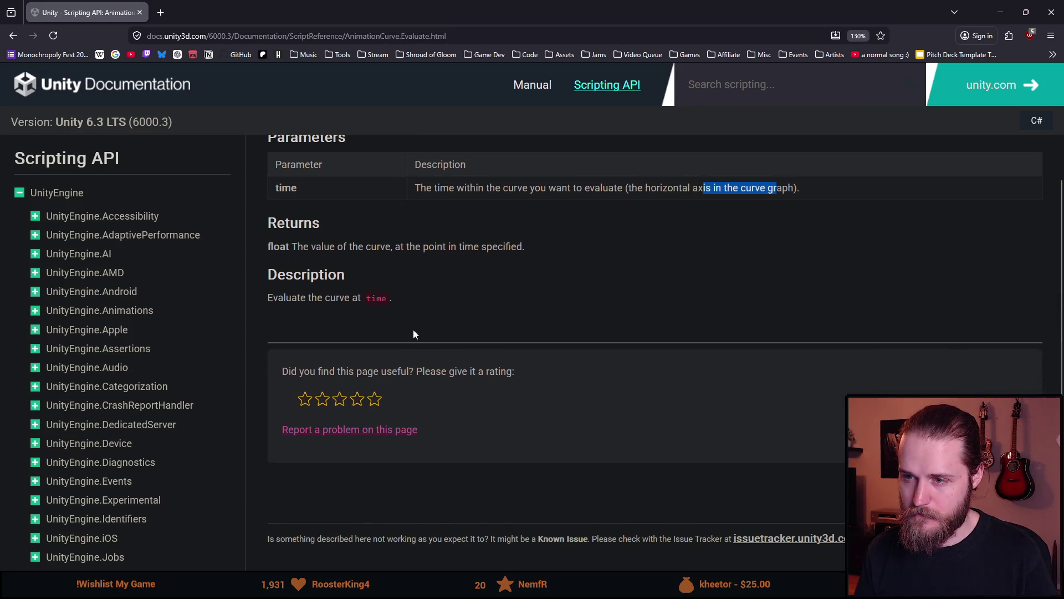
left_click_drag(394, 246, 404, 246)
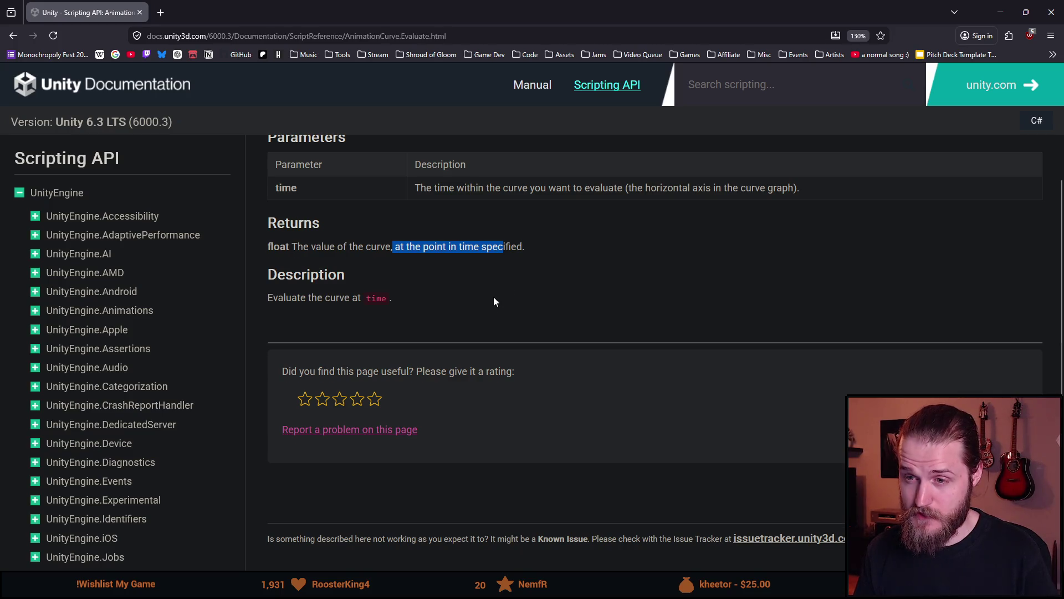
scroll(495, 295, "up", 3)
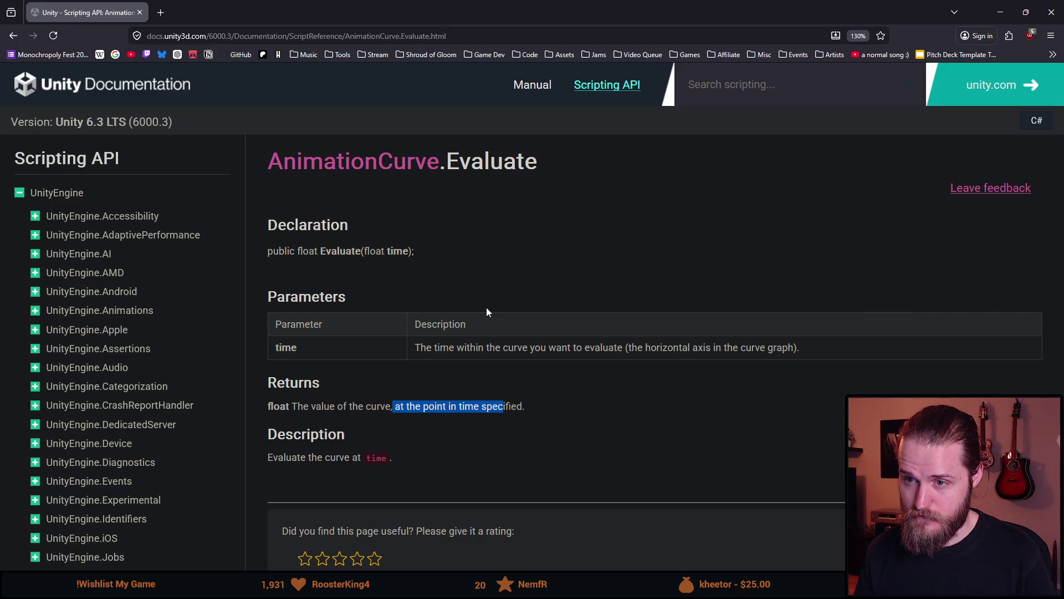
scroll(487, 309, "down", 4)
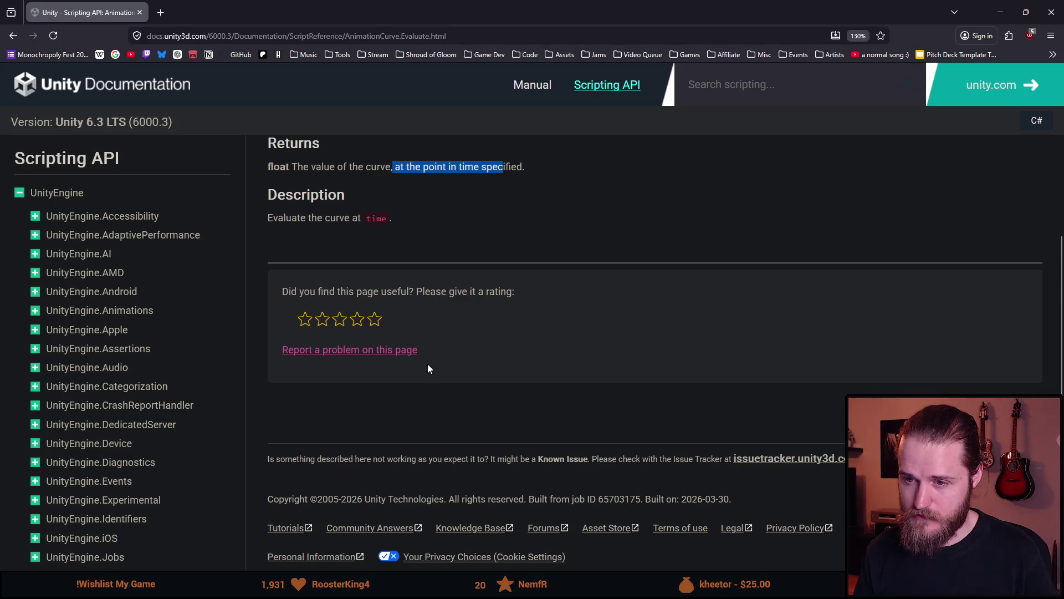
scroll(433, 375, "up", 4)
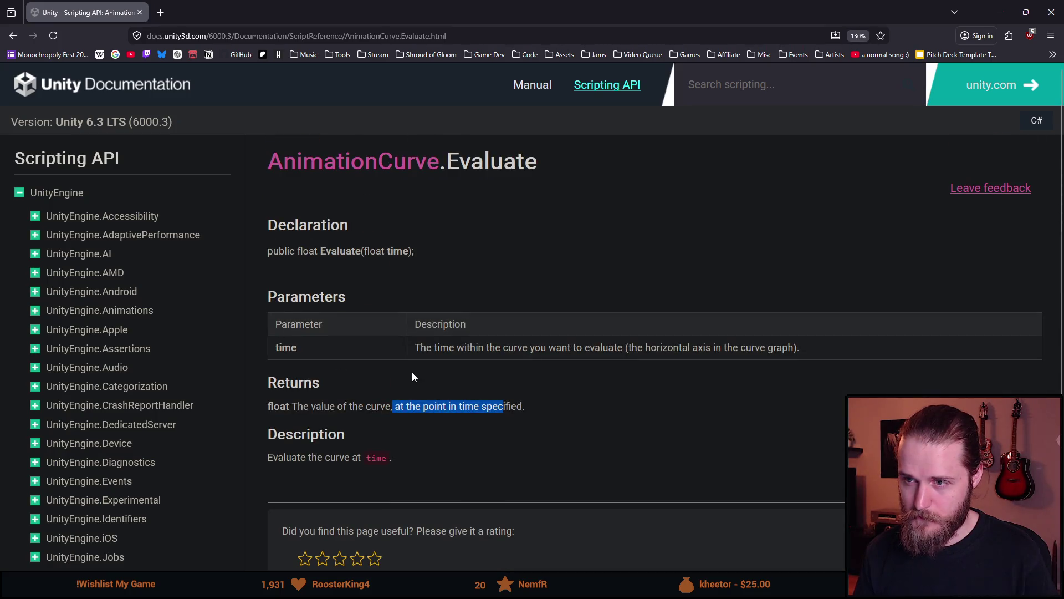
scroll(345, 325, "down", 2)
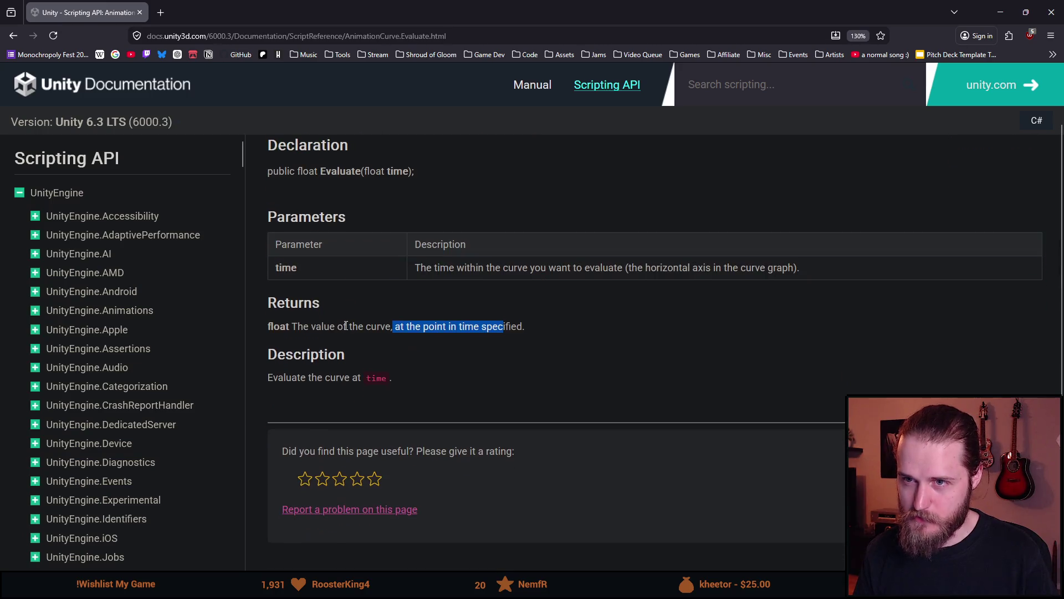
scroll(481, 326, "down", 1)
scroll(481, 326, "up", 1)
left_click(531, 336)
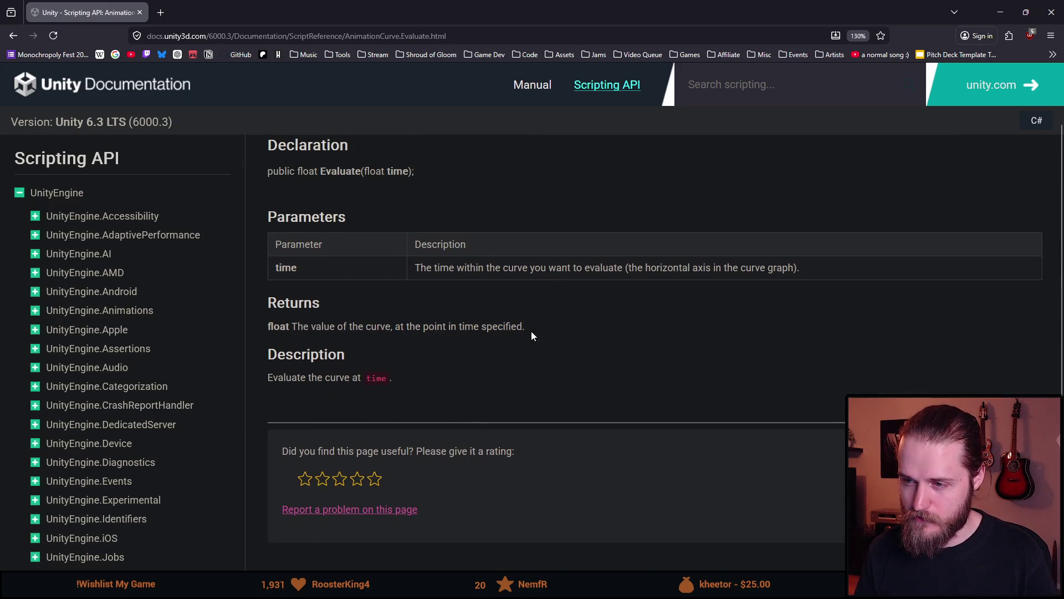
left_click_drag(534, 326, 294, 326)
left_click(355, 328)
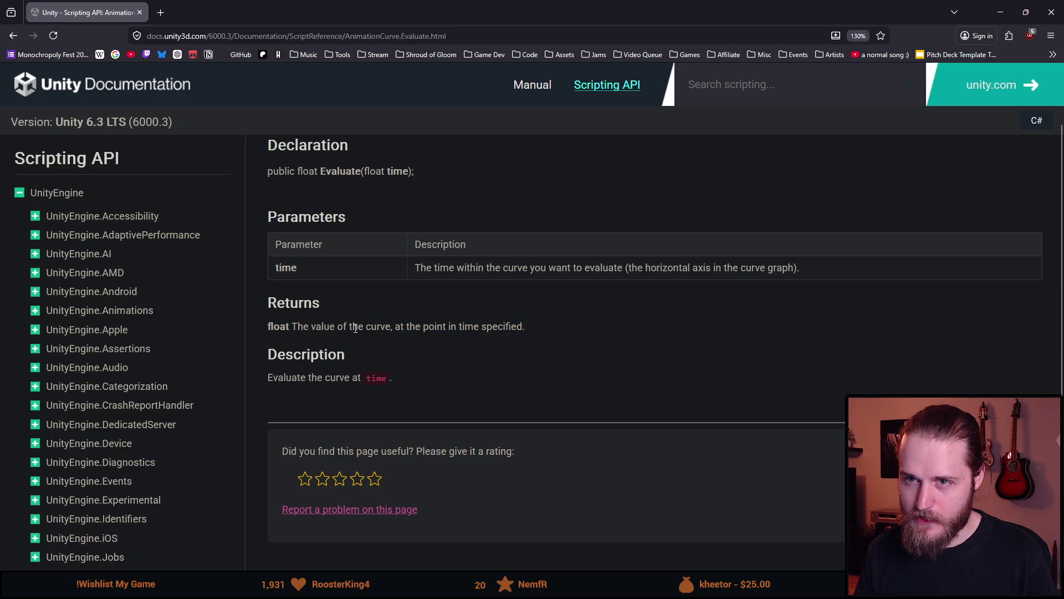
scroll(460, 351, "up", 2)
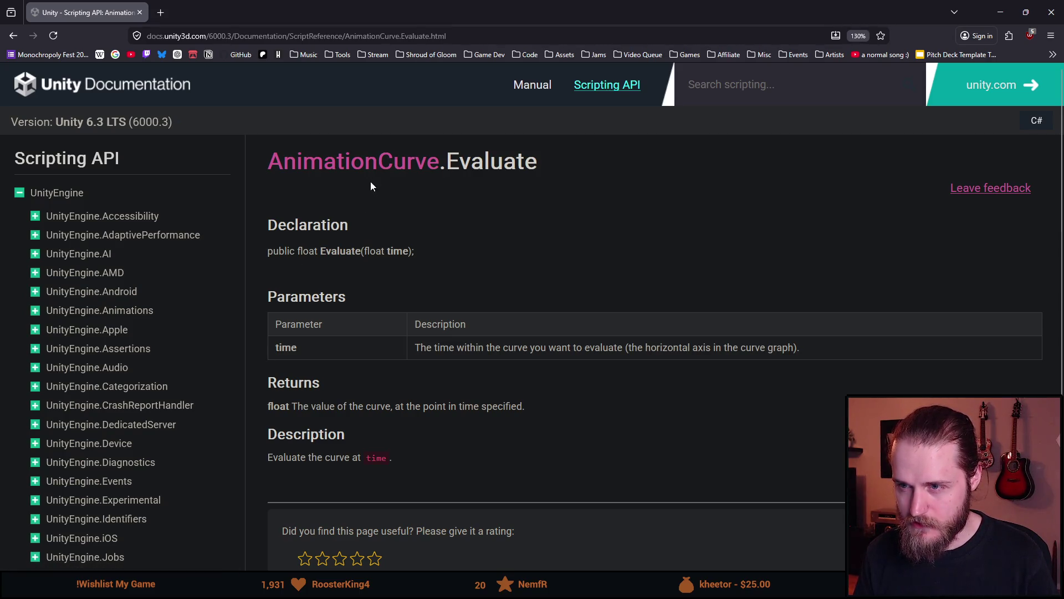
scroll(391, 261, "down", 2)
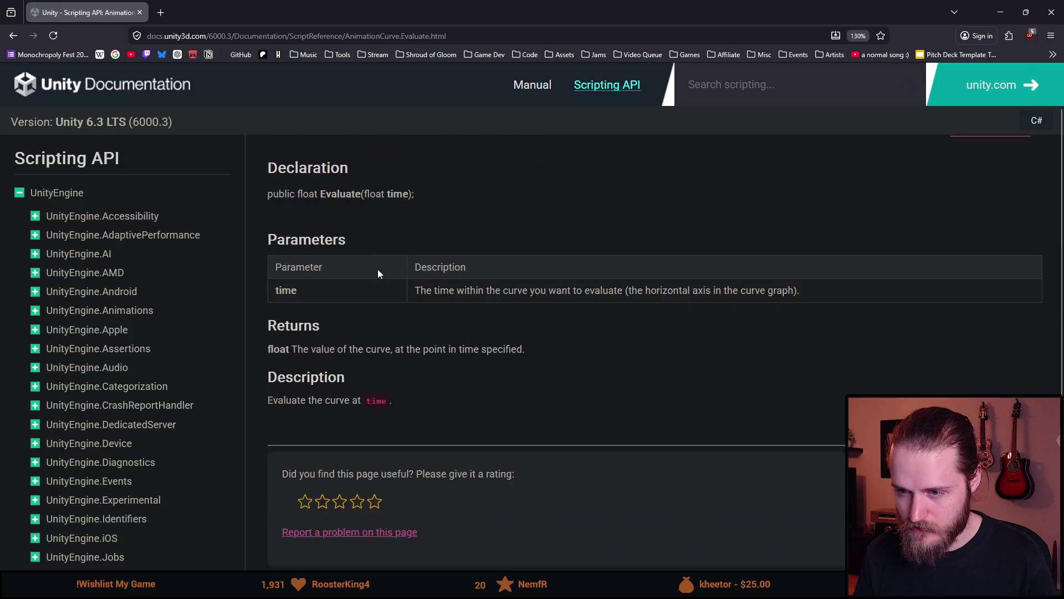
scroll(351, 331, "up", 2)
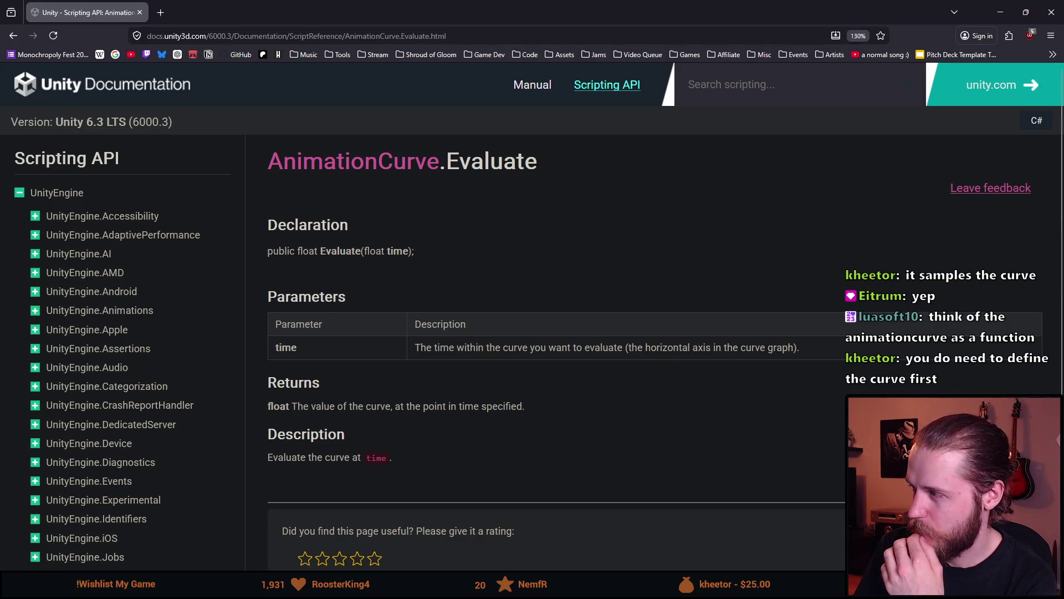
scroll(434, 321, "down", 4)
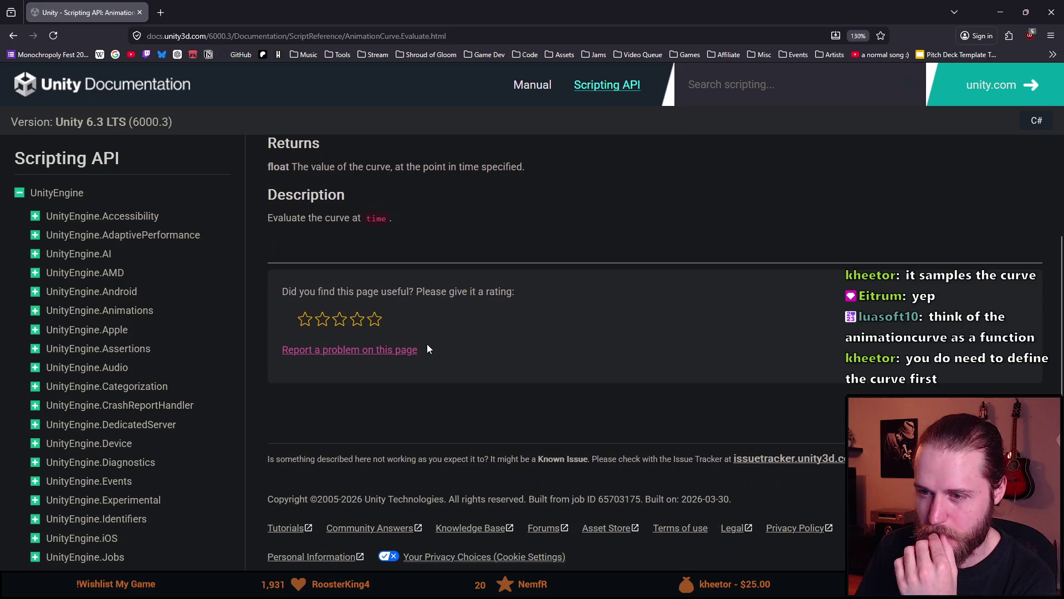
scroll(411, 355, "up", 4)
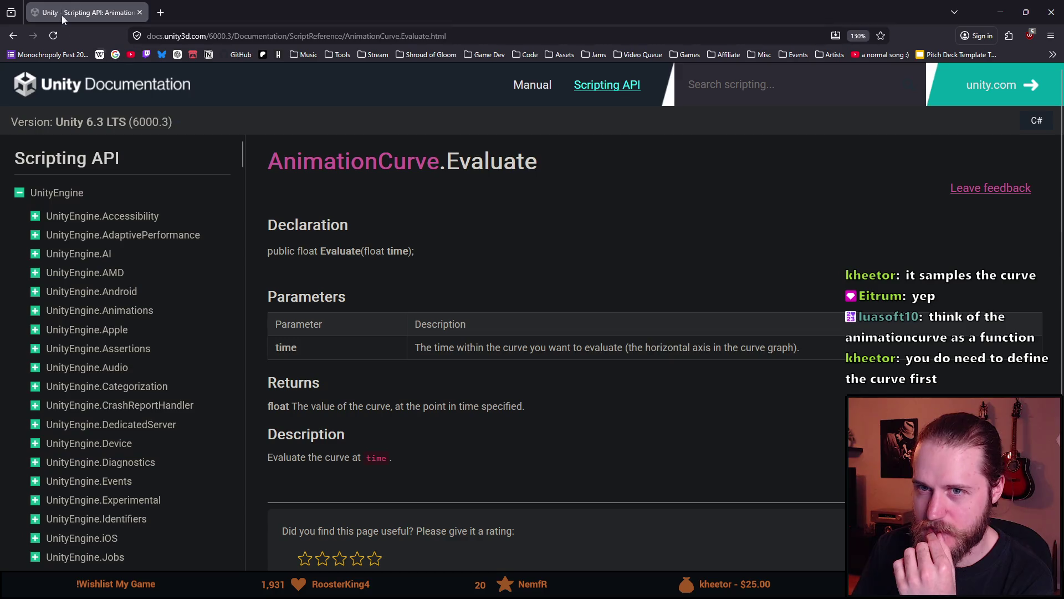
key("alt+Tab")
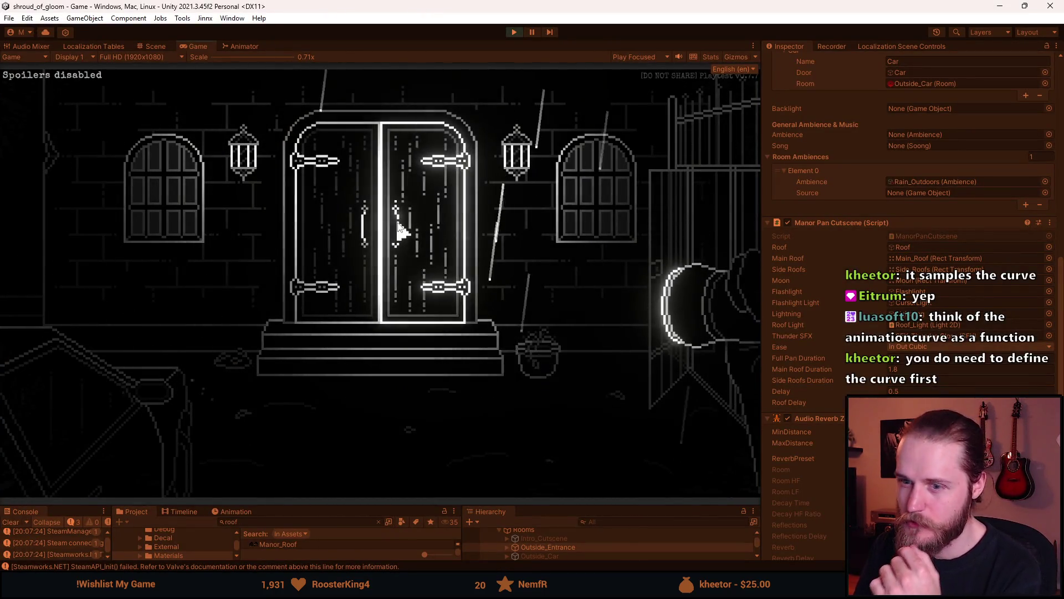
Rerun the manor roof pan cutscene twice from the manor door
left_click(250, 345)
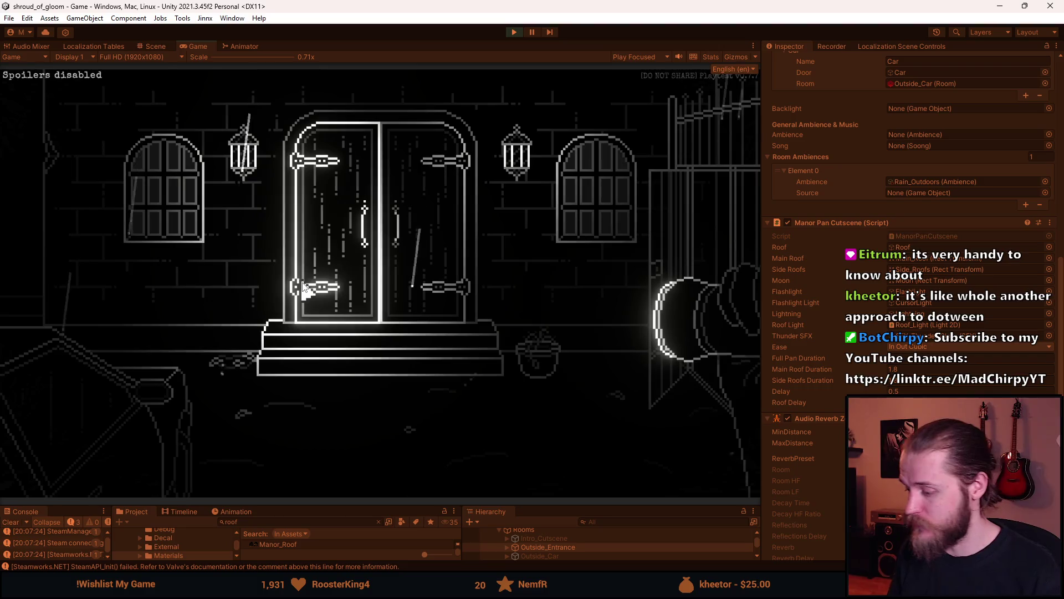
left_click(302, 287)
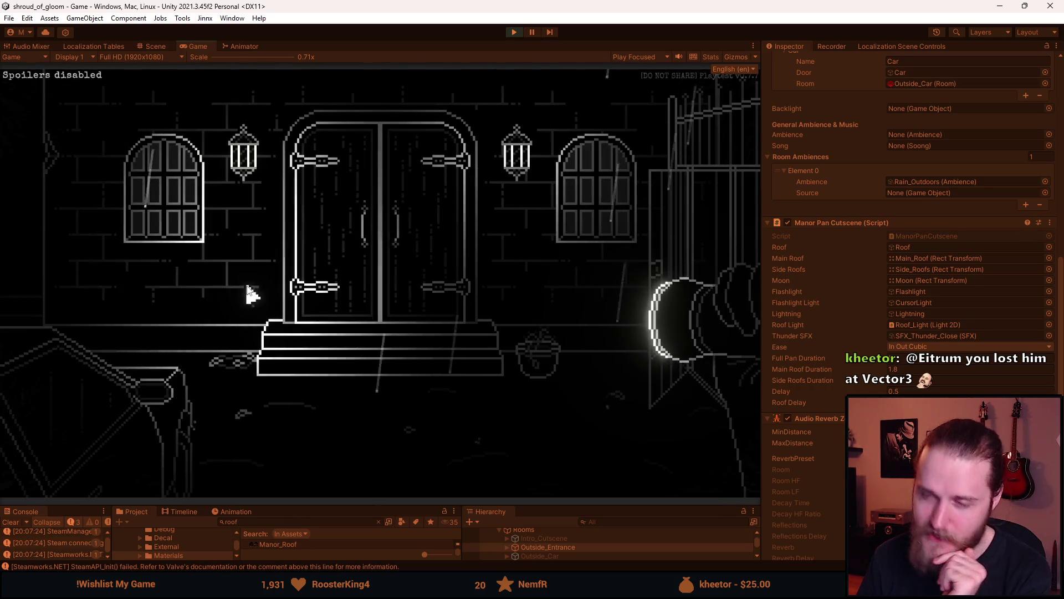
Rerun the cutscene to check the lightning, then stop Play mode
left_click(250, 237)
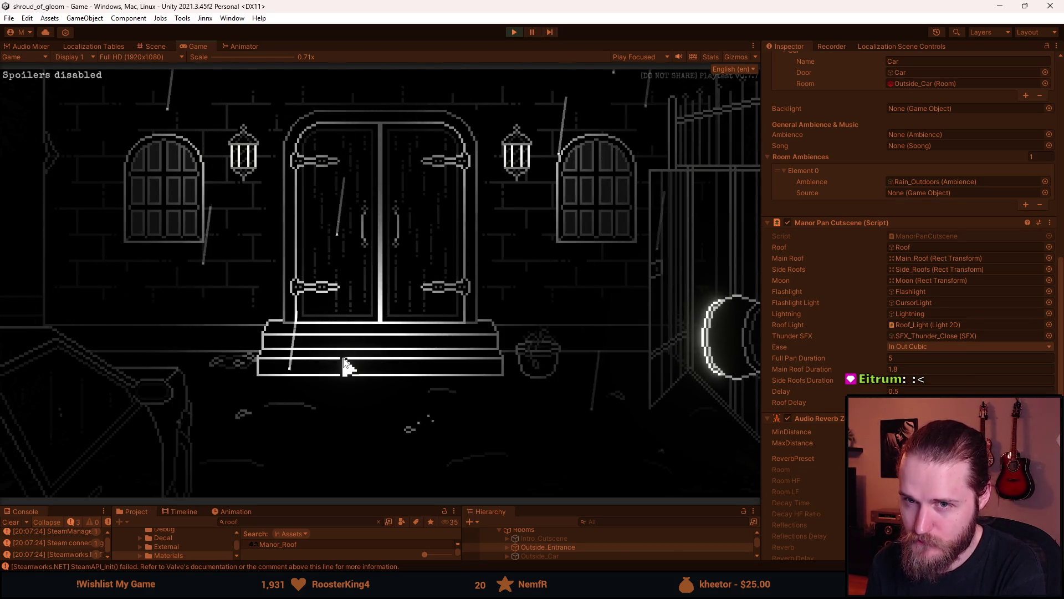
left_click(514, 32)
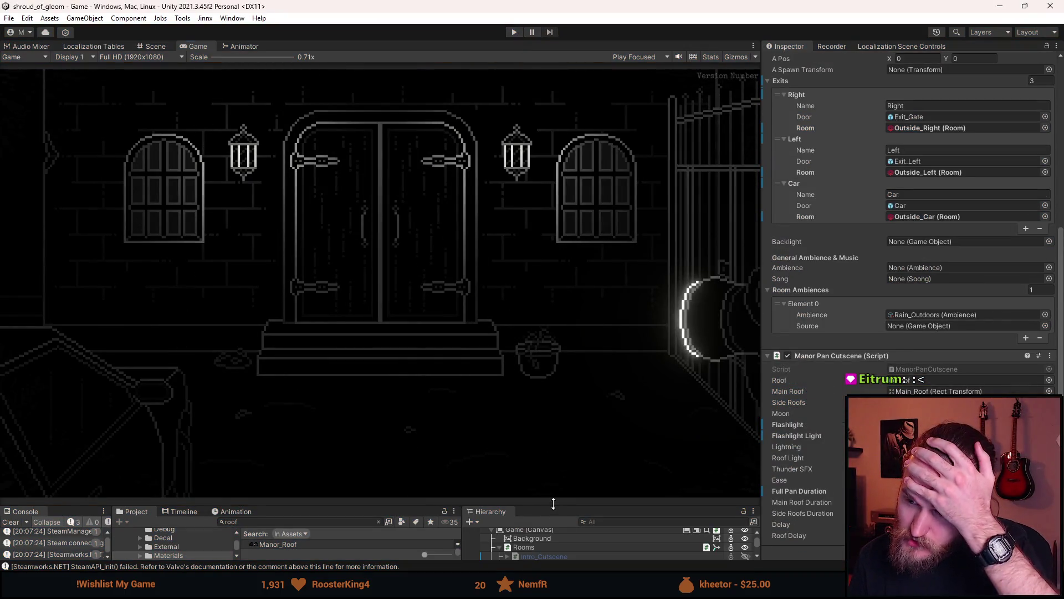
Enlarge the bottom panels by shrinking the Game view
left_click_drag(553, 508, 554, 390)
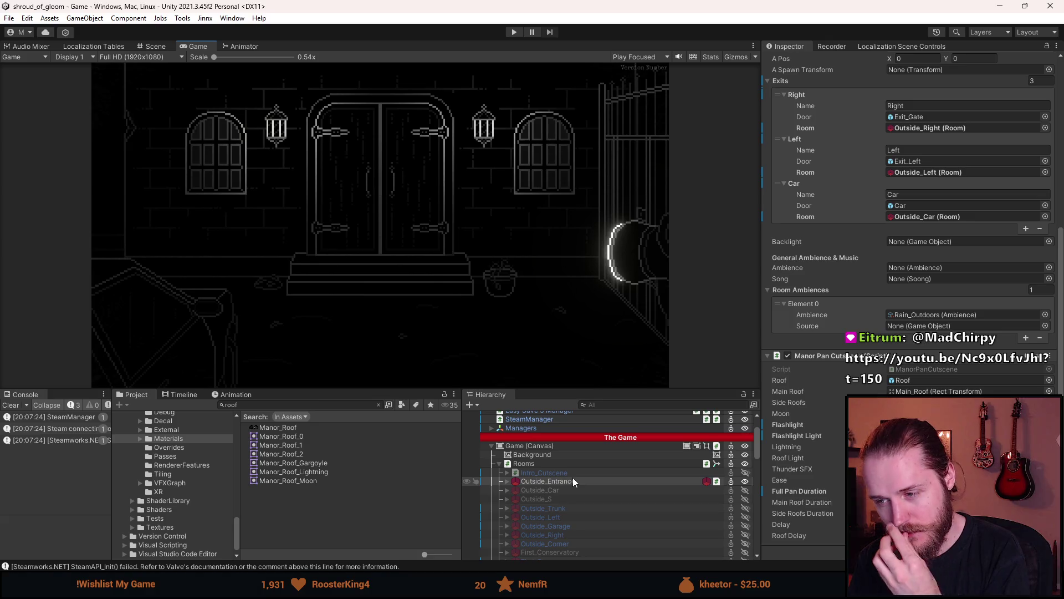
scroll(561, 494, "up", 3)
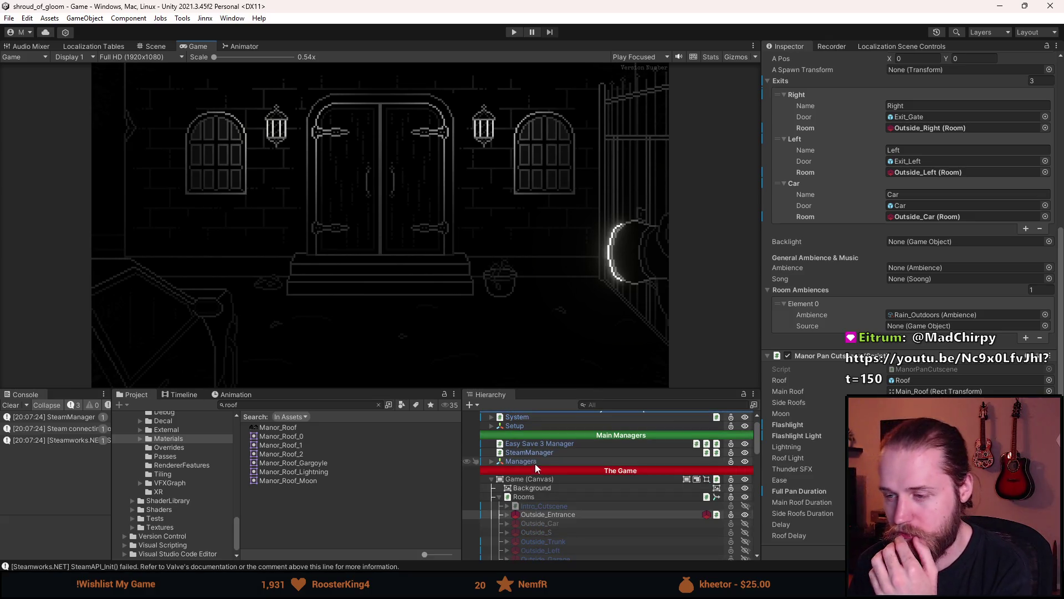
scroll(535, 462, "up", 2)
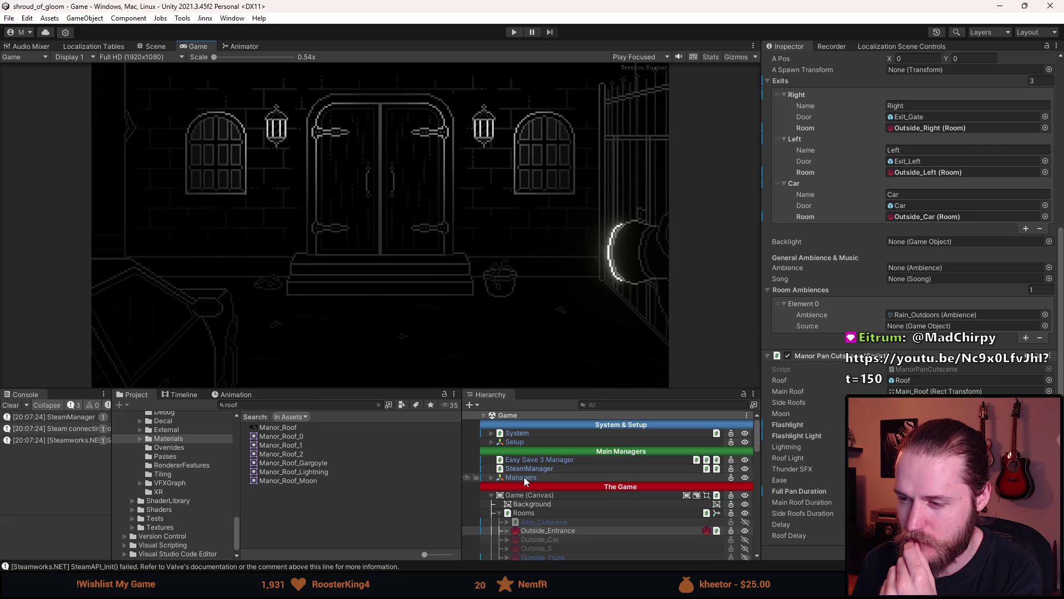
Select RoomManager under Managers, ping its script asset, and bring RoomManager.cs forward in Visual Studio
left_click(524, 477)
left_click(491, 478)
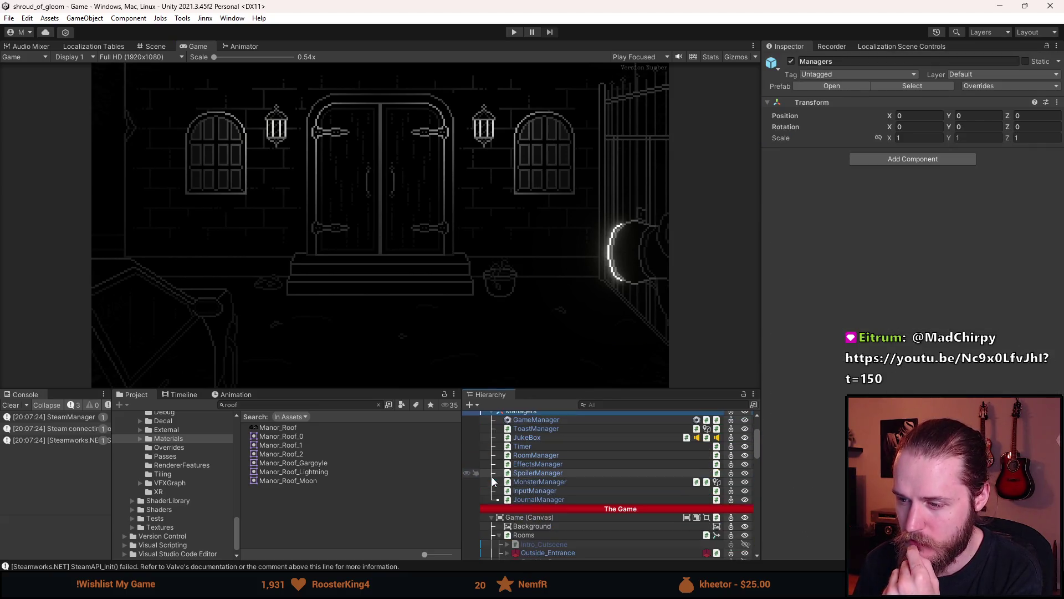
left_click(547, 455)
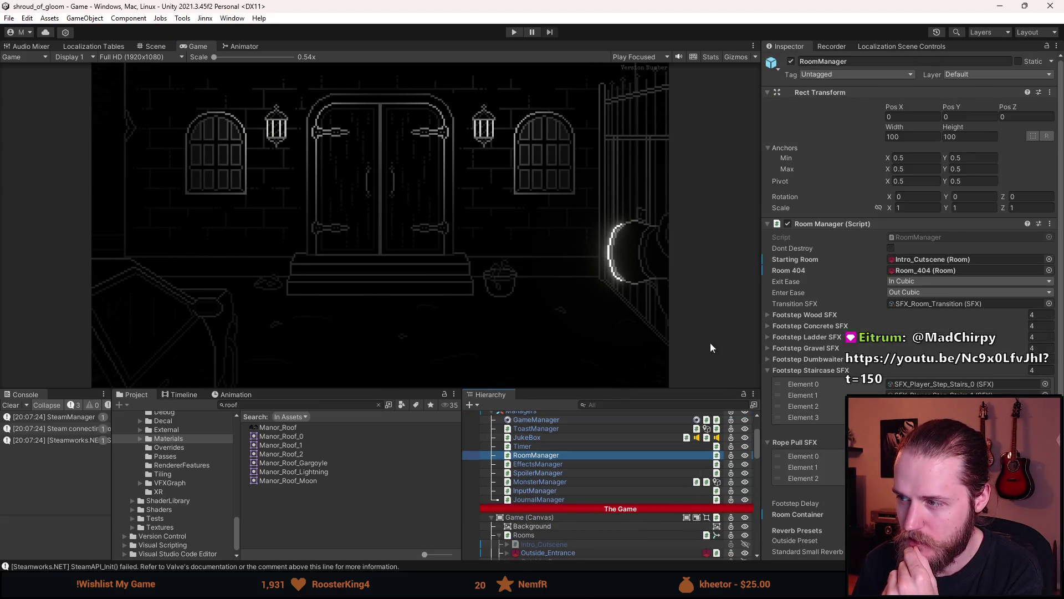
left_click(922, 237)
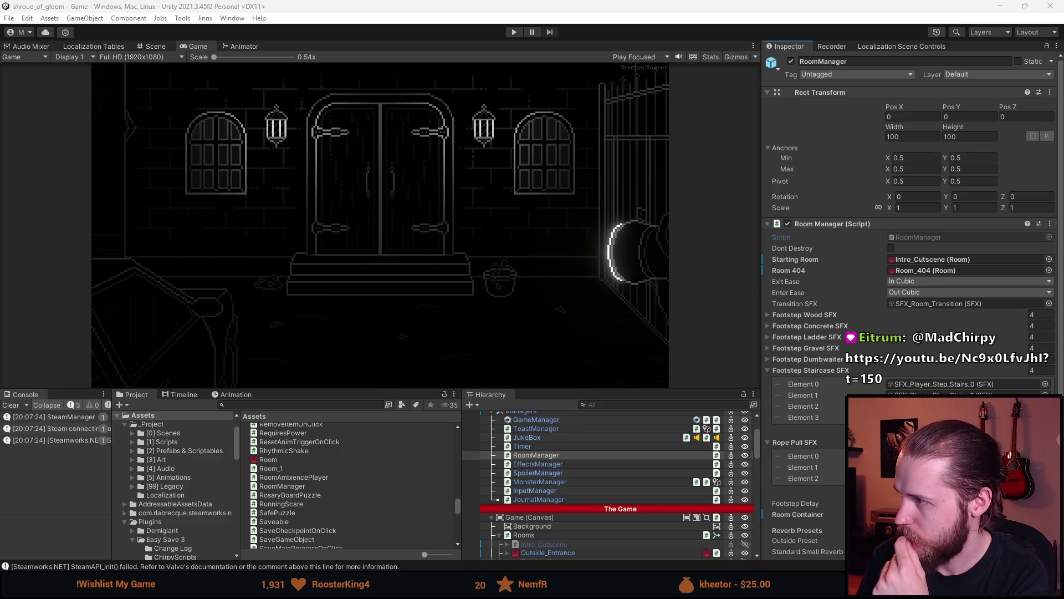
key("alt+Tab")
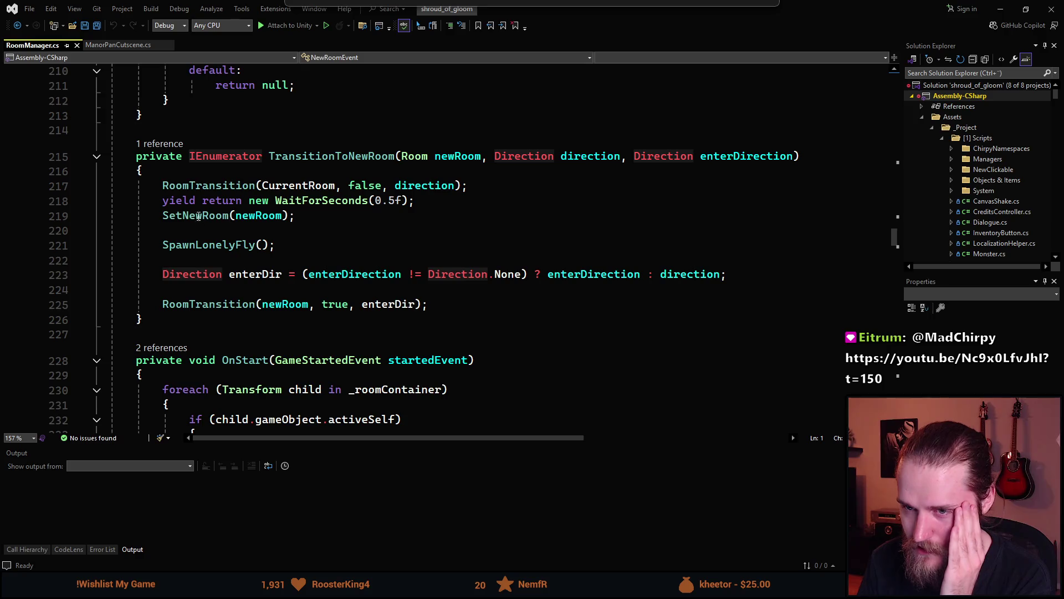
After the WaitForSeconds(0.5f) line in TransitionToNewRoom, start typing 'bool isExitingCar = (CurrentRoom.'
left_click(439, 204)
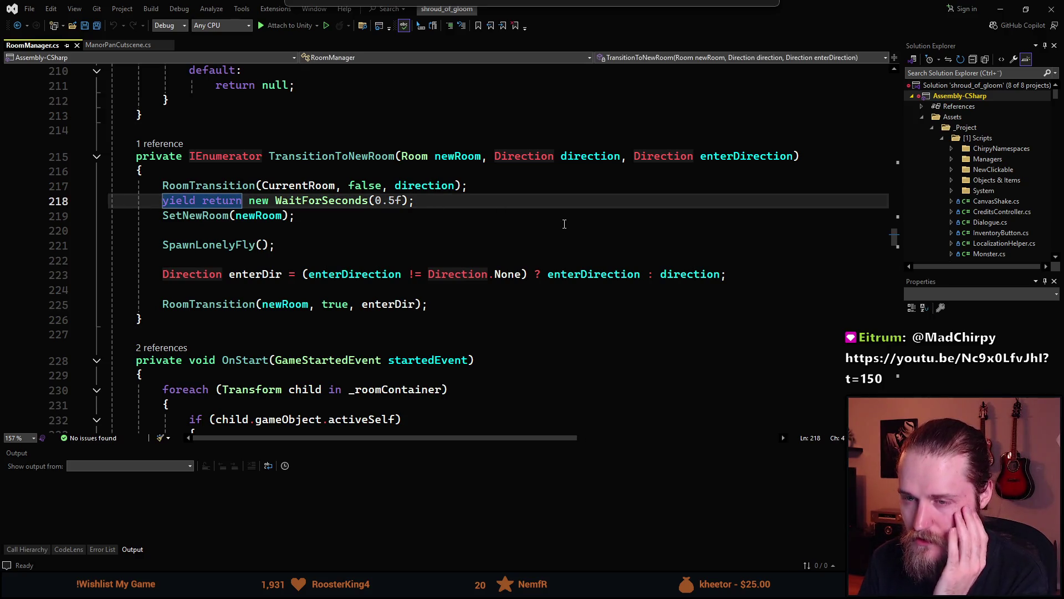
key("Return")
key("Return")
key("Return")
key("Up")
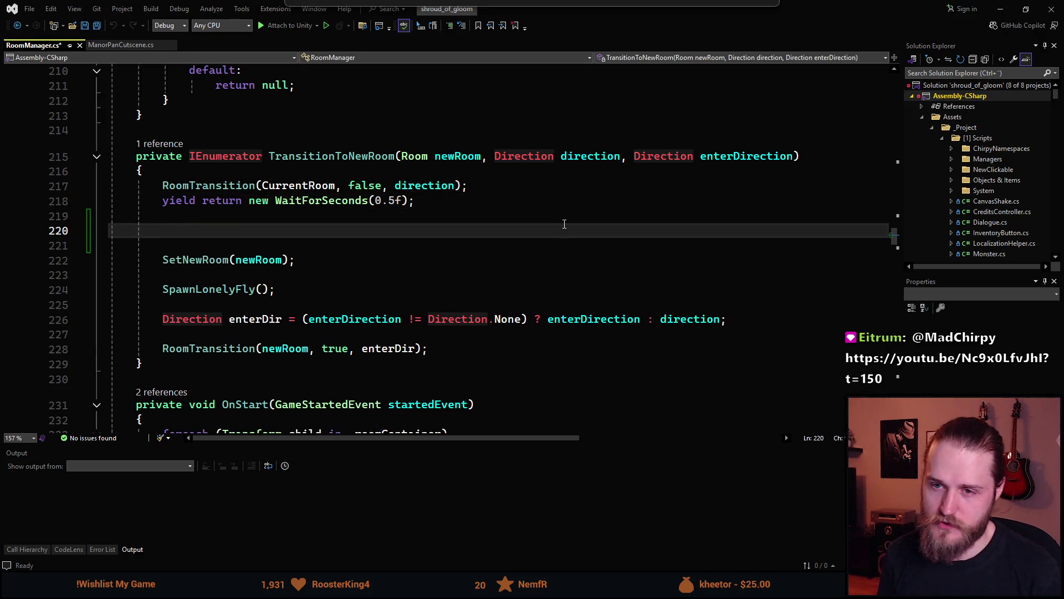
type("bool isExitingCar =")
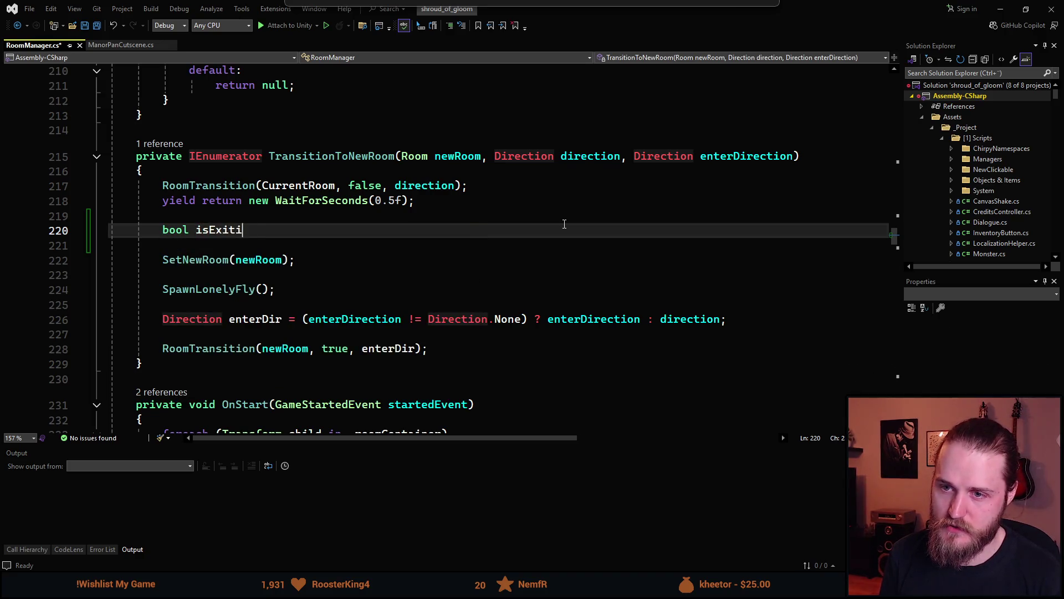
type(" (i")
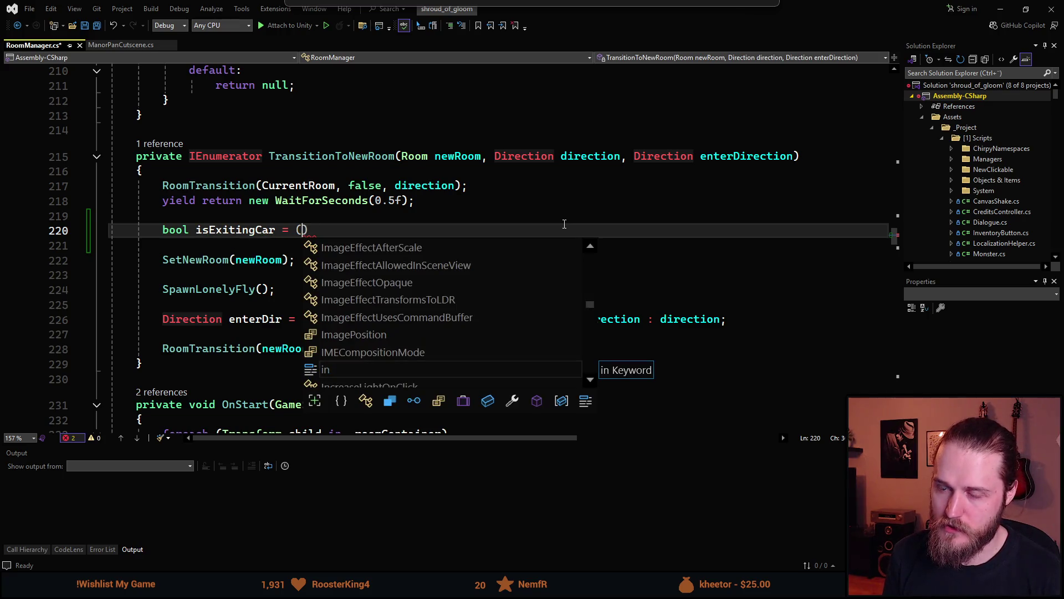
key("BackSpace")
type("Curr")
key("Down")
key("Tab")
type("==")
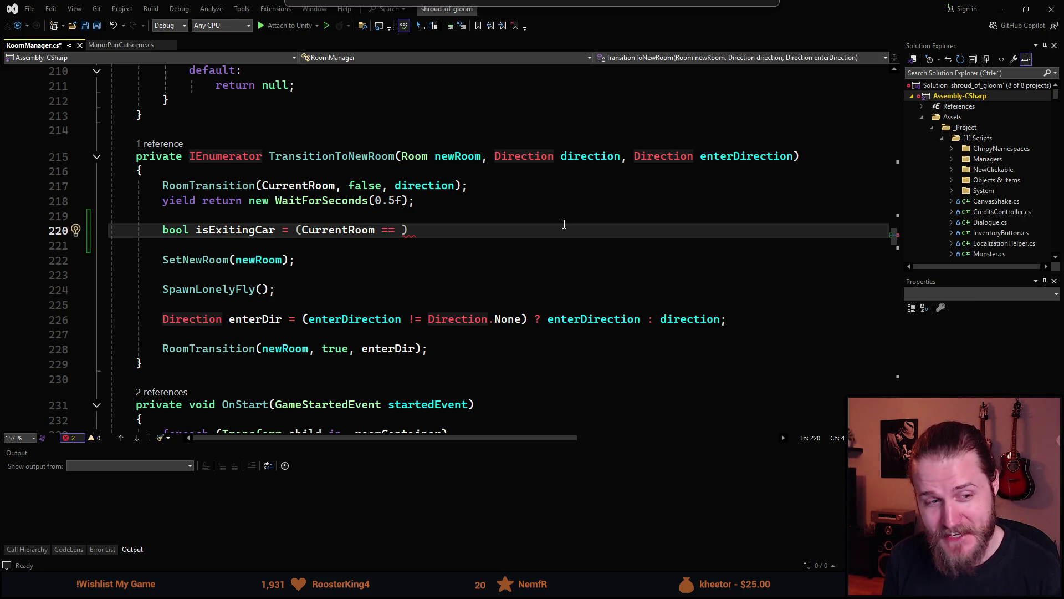
key("BackSpace")
key("BackSpace")
key("BackSpace")
type(".")
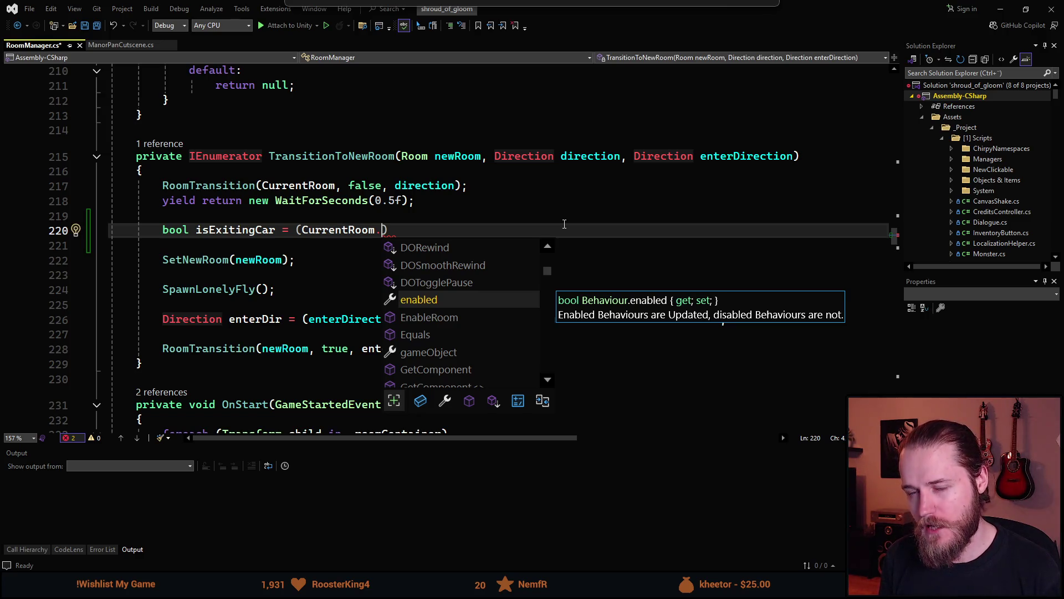
Delete CurrentRoom. from the isExitingCar line, select CurrentRoom on line 217, and switch to the YouTube video
key("ctrl+BackSpace")
key("ctrl+BackSpace")
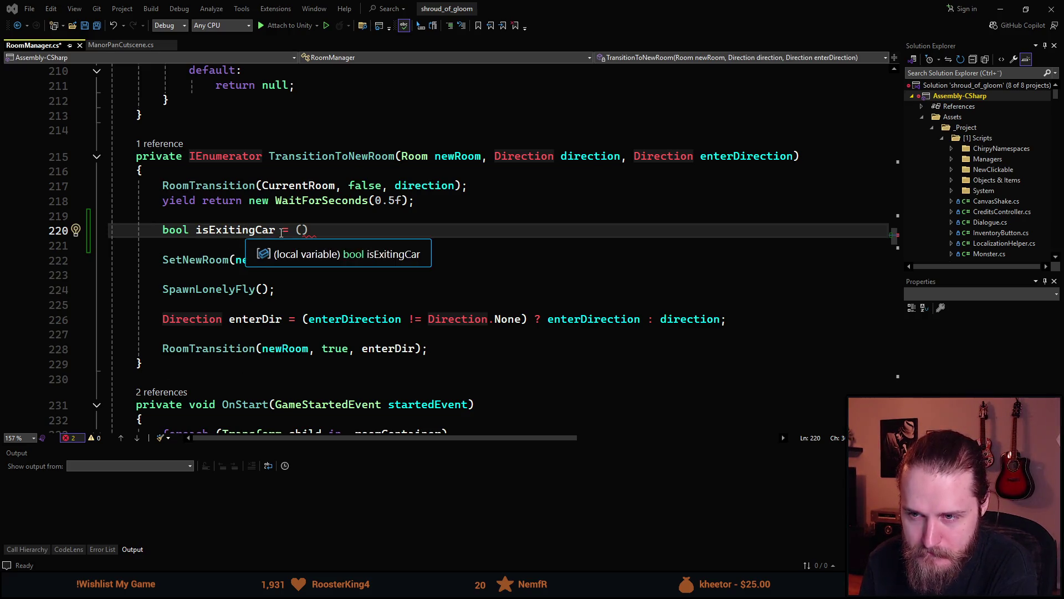
mouse_move(315, 237)
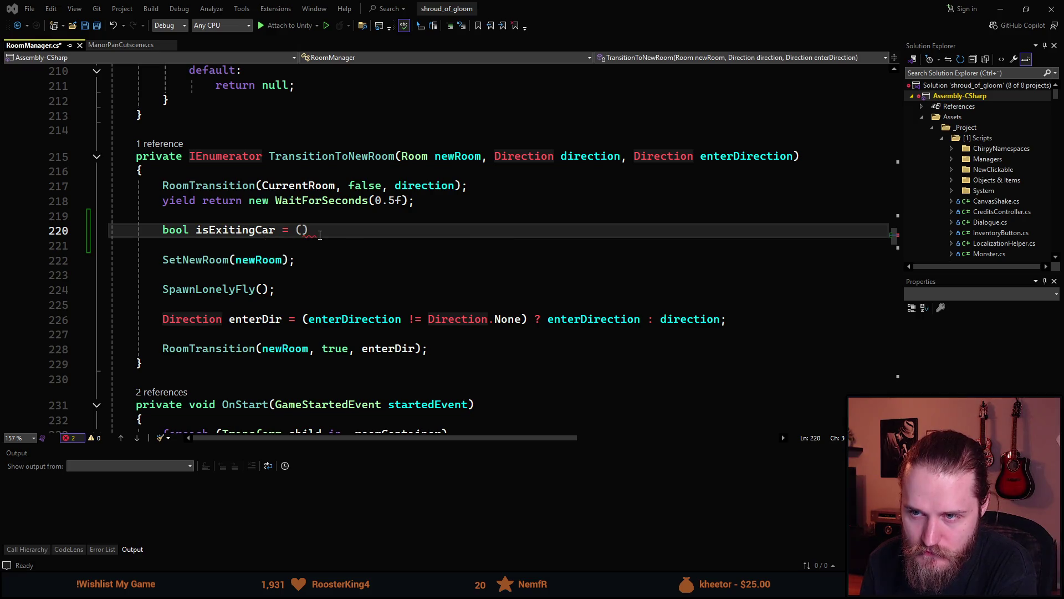
mouse_move(289, 186)
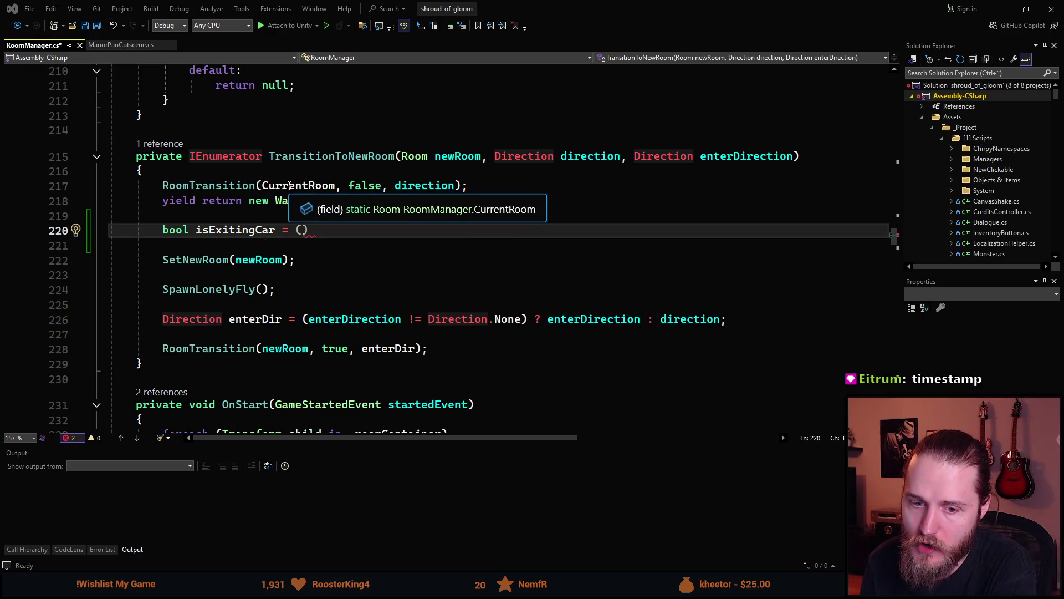
double_click(287, 189)
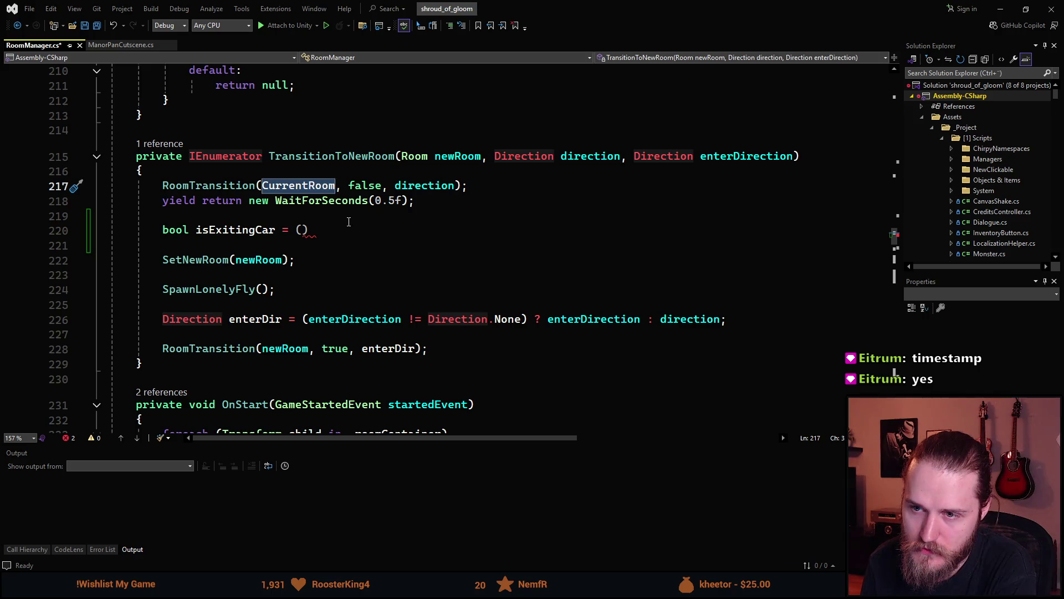
mouse_move(307, 237)
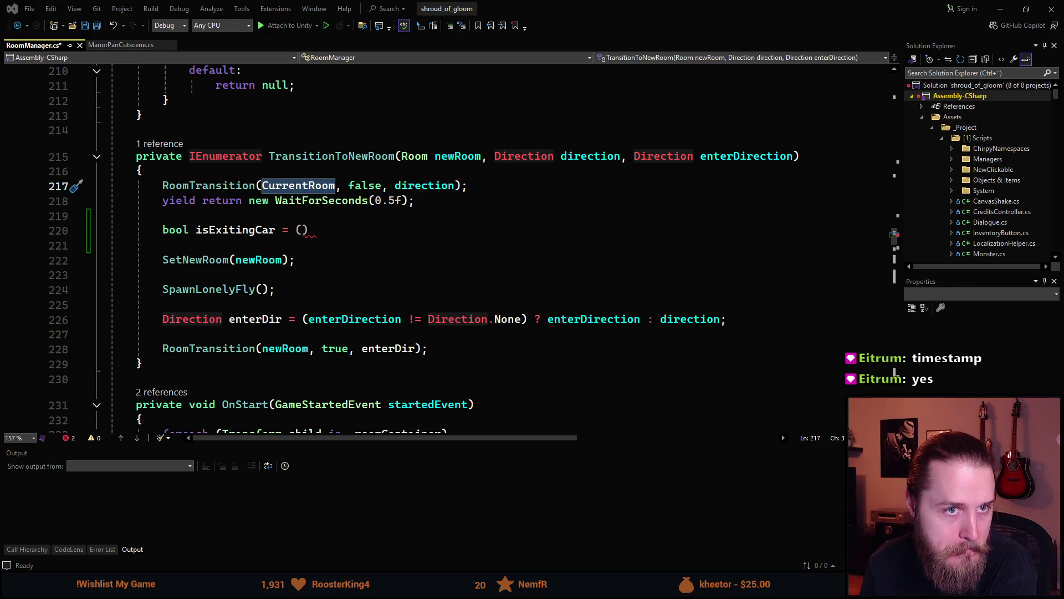
key("alt+Tab")
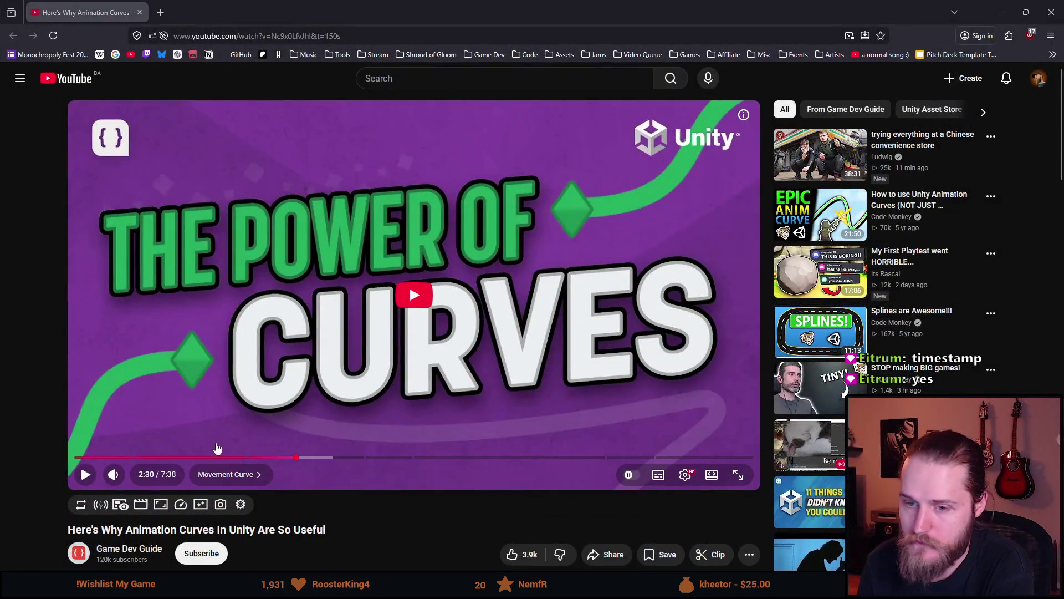
Play the animation-curves video full screen, pausing on the Movement Curve inspector and movementCurve code
left_click(87, 474)
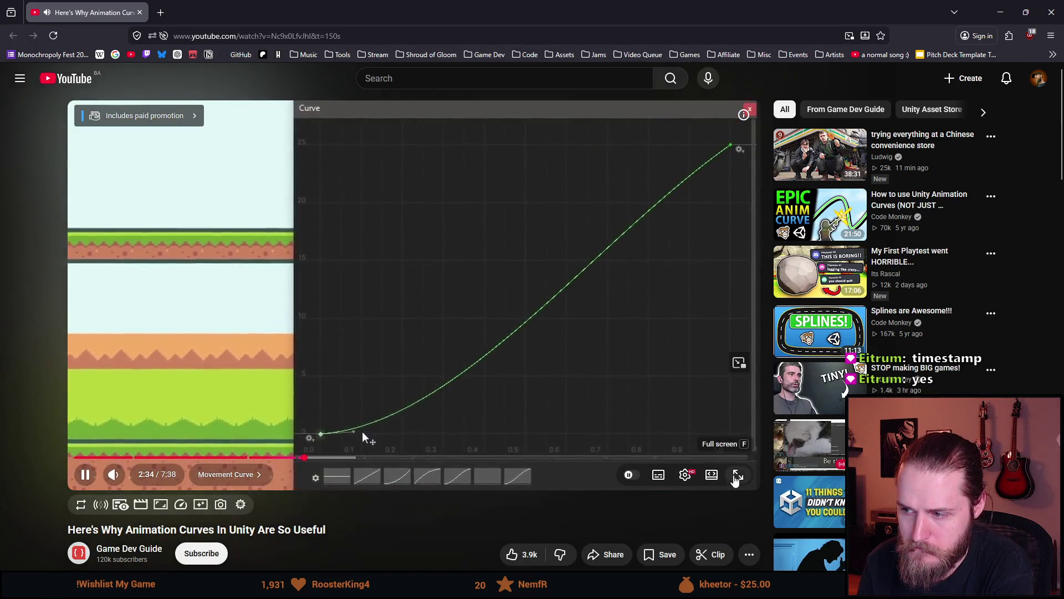
left_click(736, 477)
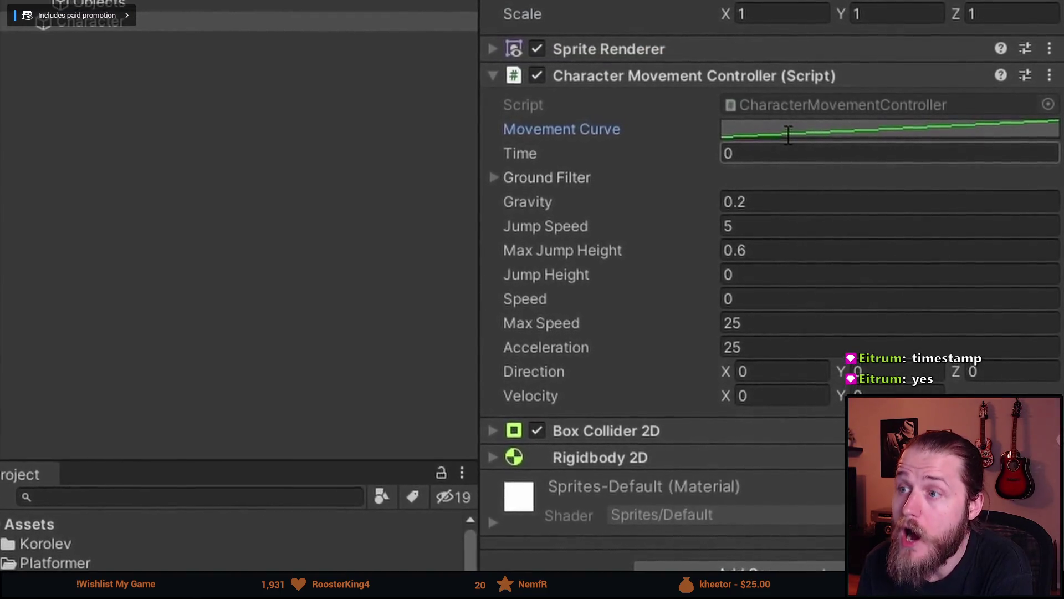
left_click(797, 138)
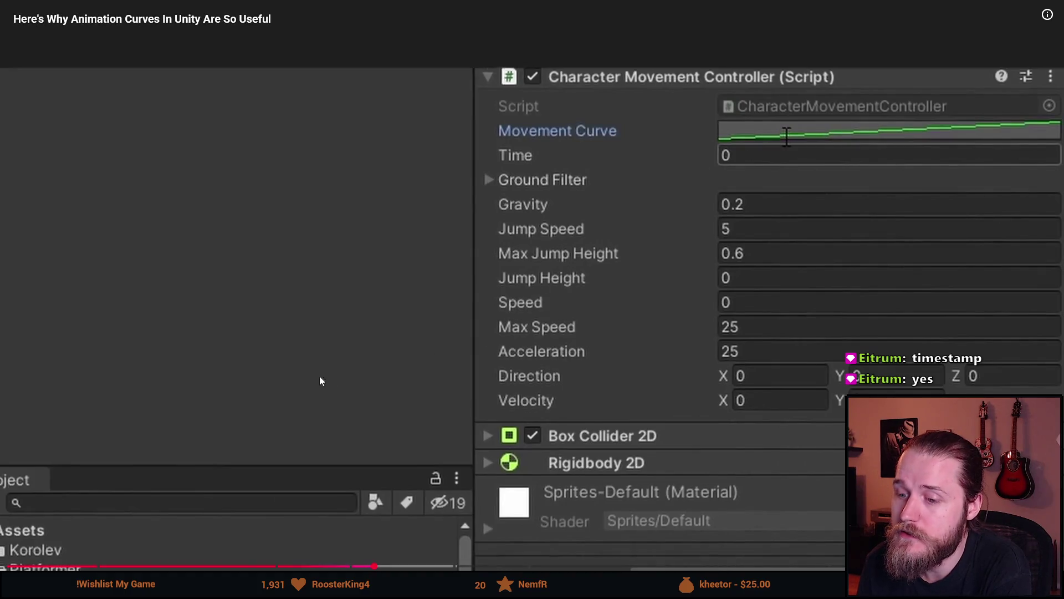
left_click(282, 371)
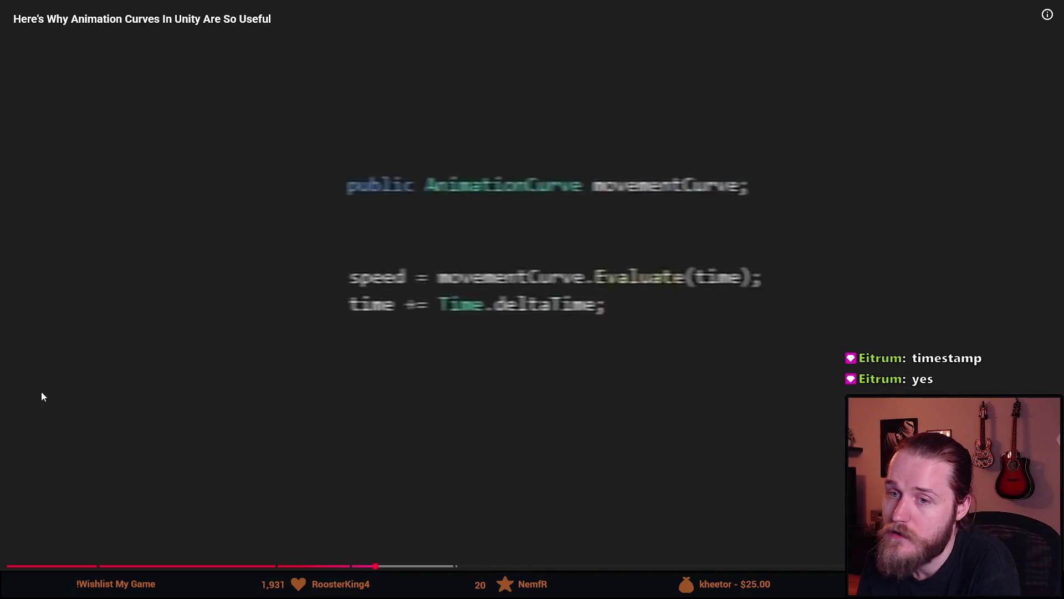
left_click(135, 353)
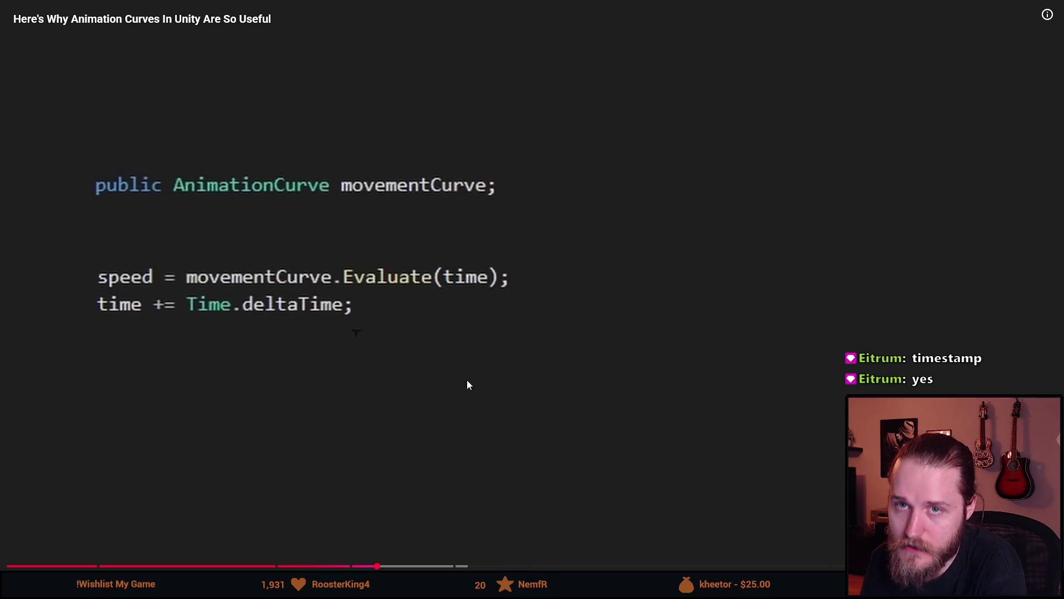
left_click(300, 370)
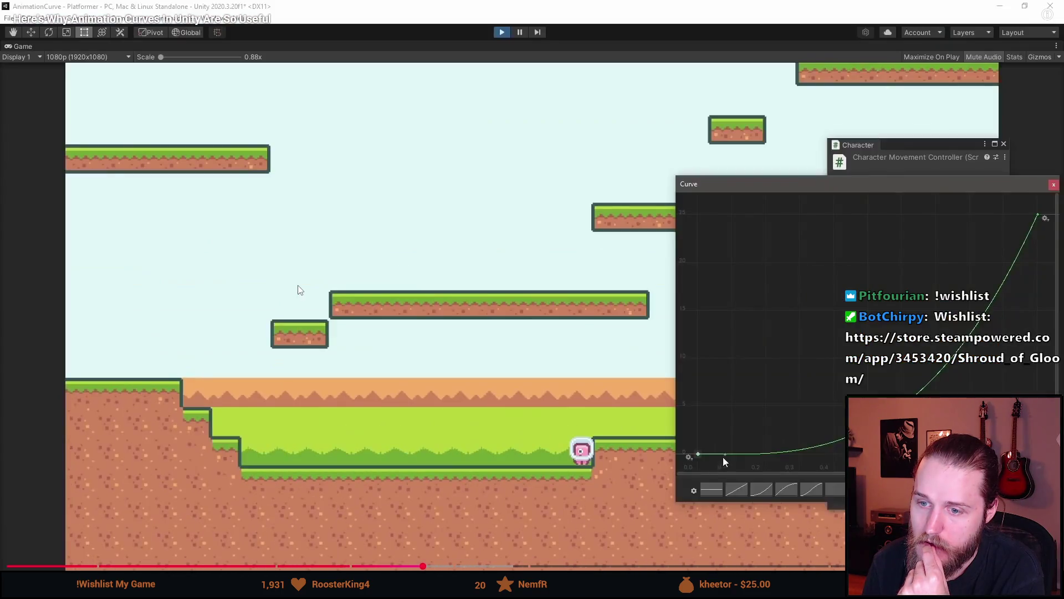
Pause the video on the camera zoom code, exit full screen, and return to RoomManager.cs
left_click_drag(724, 458, 724, 405)
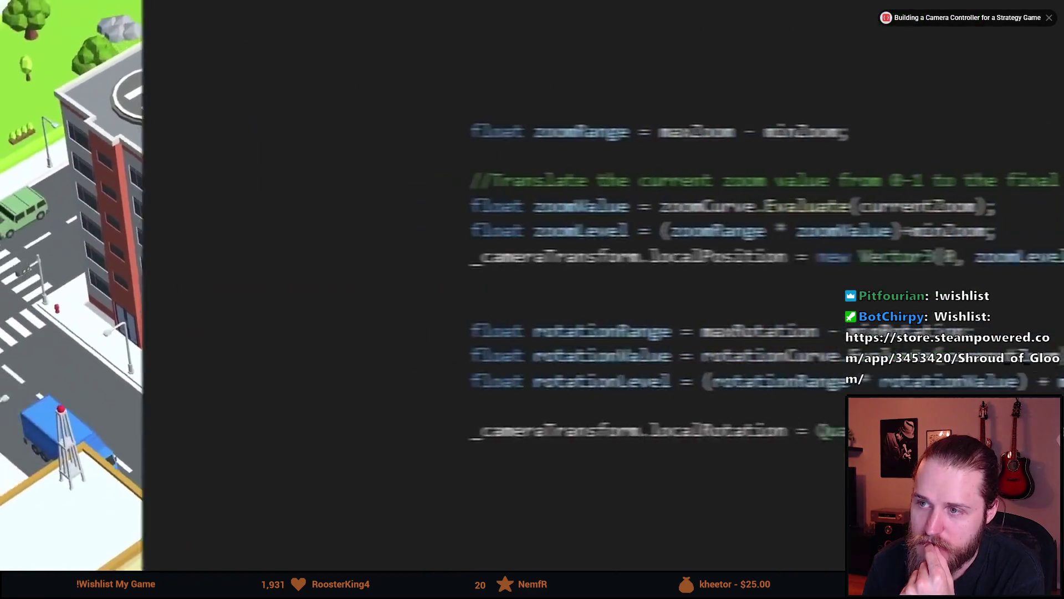
left_click(115, 307)
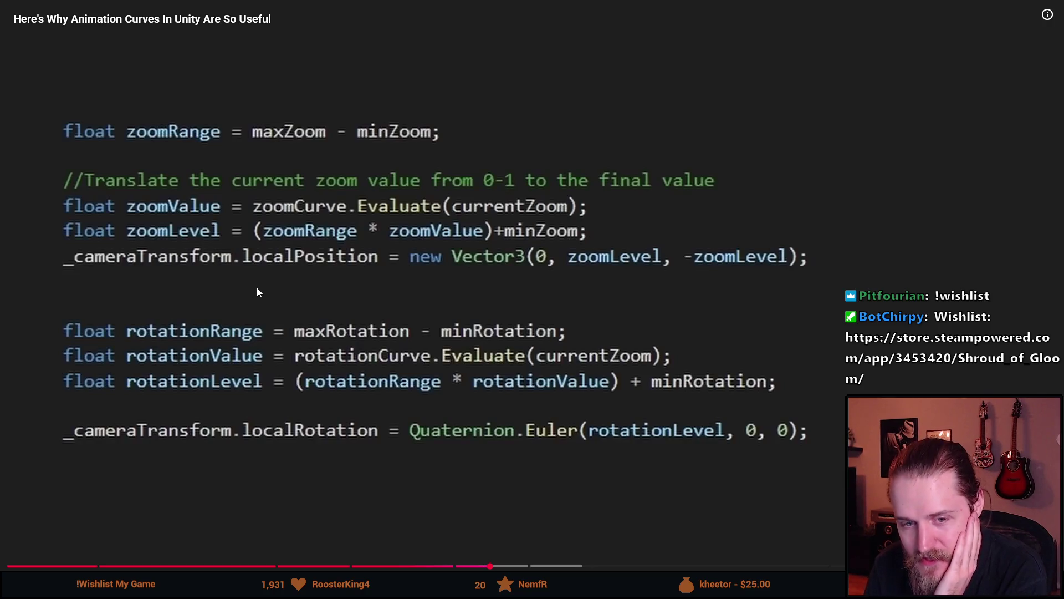
key("Escape")
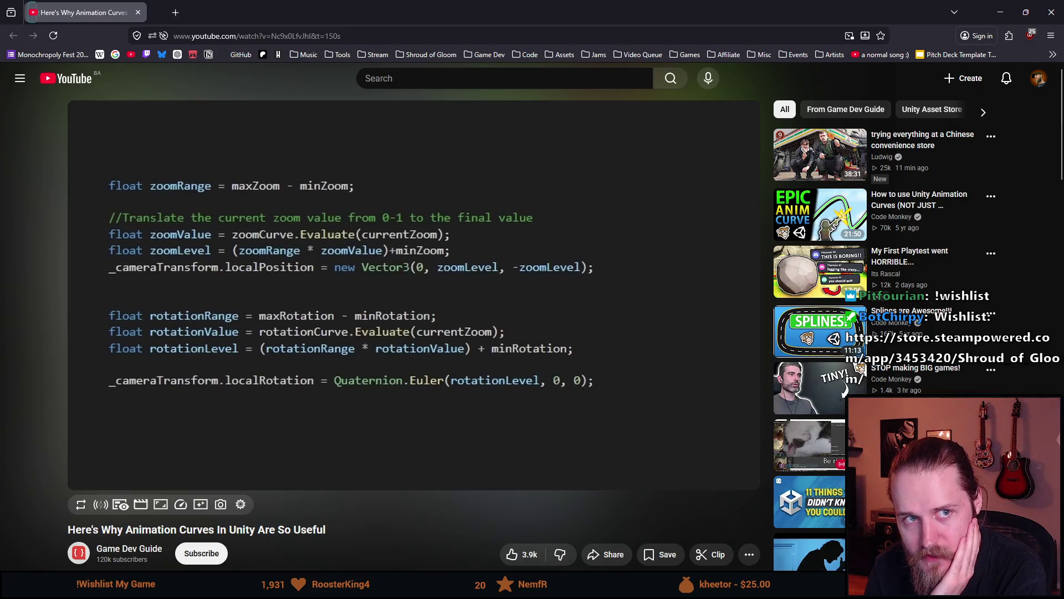
key("alt+Tab")
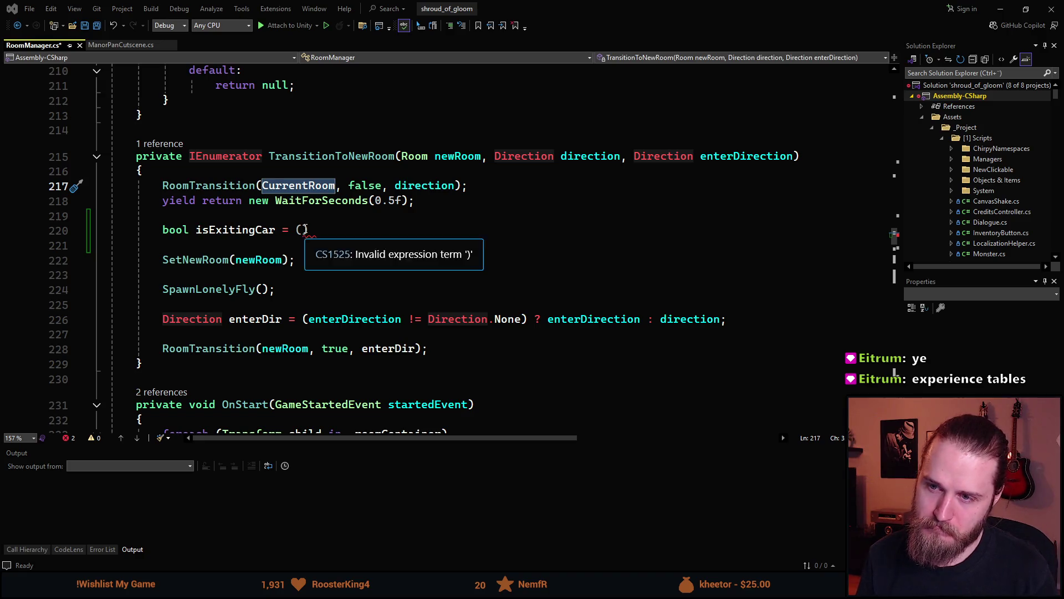
Begin line 220's isExitingCar condition with 'CurrentRoom.' and slide Visual Studio aside to reveal Unity
left_click(303, 229)
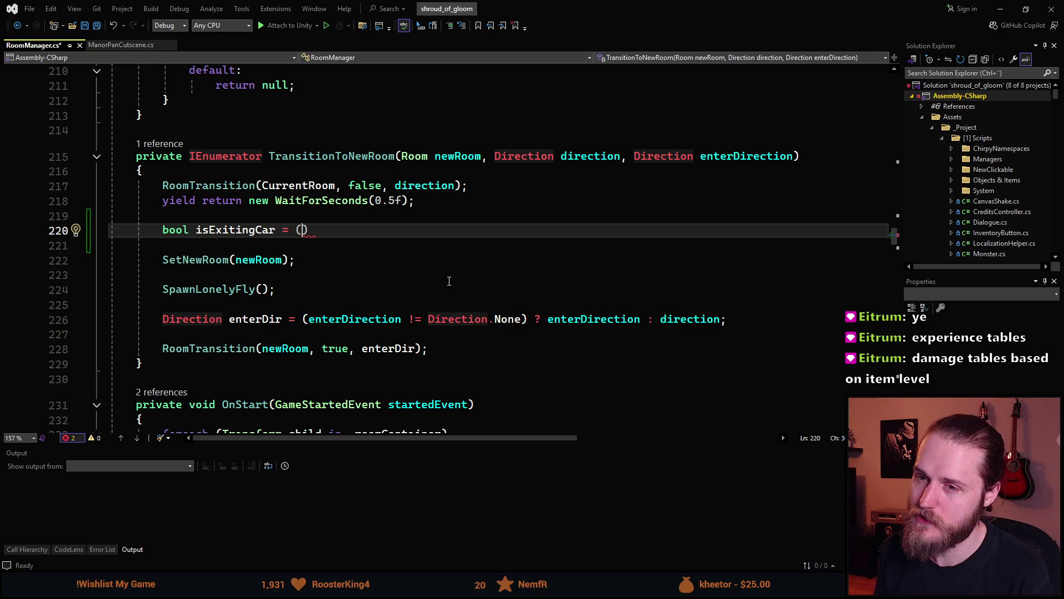
mouse_move(674, 5)
left_mouse_down()
mouse_move(949, 134)
mouse_move(1059, 96)
mouse_move(534, 93)
mouse_move(690, 44)
mouse_move(696, 66)
mouse_move(630, 82)
mouse_move(651, 70)
mouse_move(587, 65)
left_mouse_up()
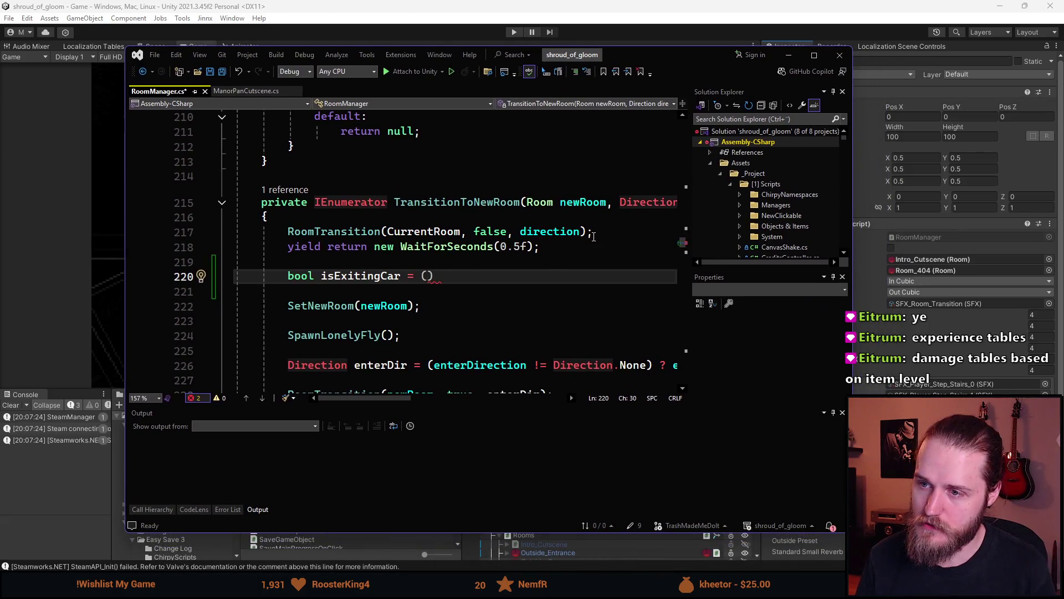
type("Currentr")
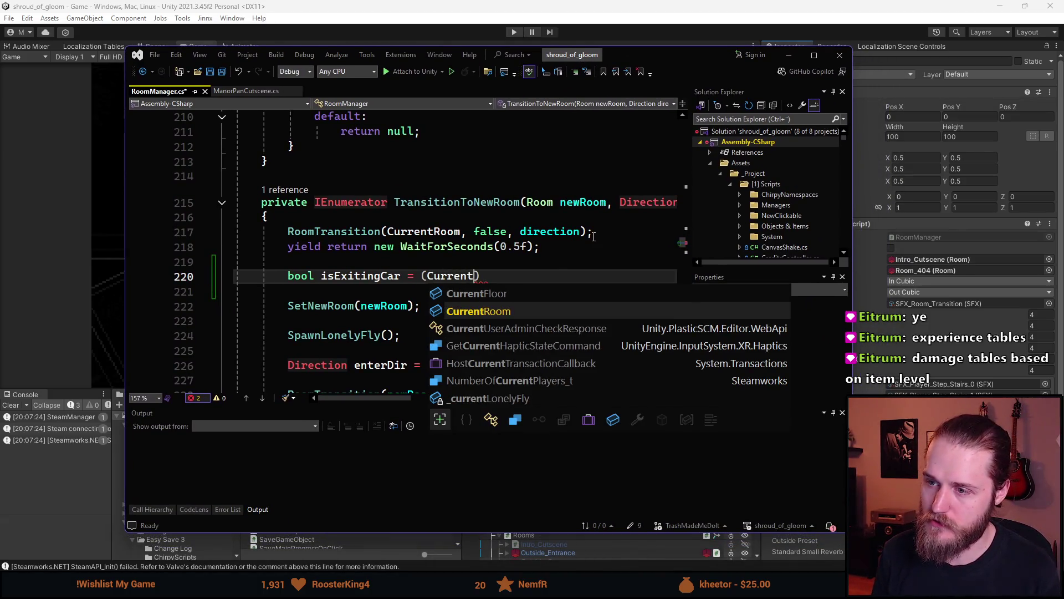
key("Tab")
type(".")
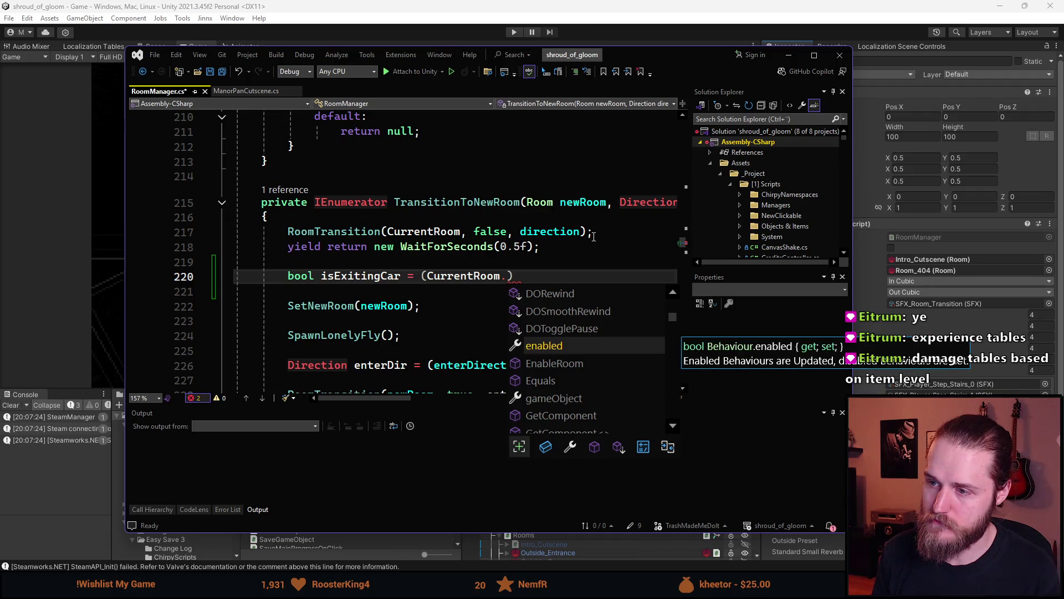
mouse_move(665, 54)
left_mouse_down()
mouse_move(661, 5)
mouse_move(1063, 120)
left_mouse_up()
scroll(610, 499, "down", 3)
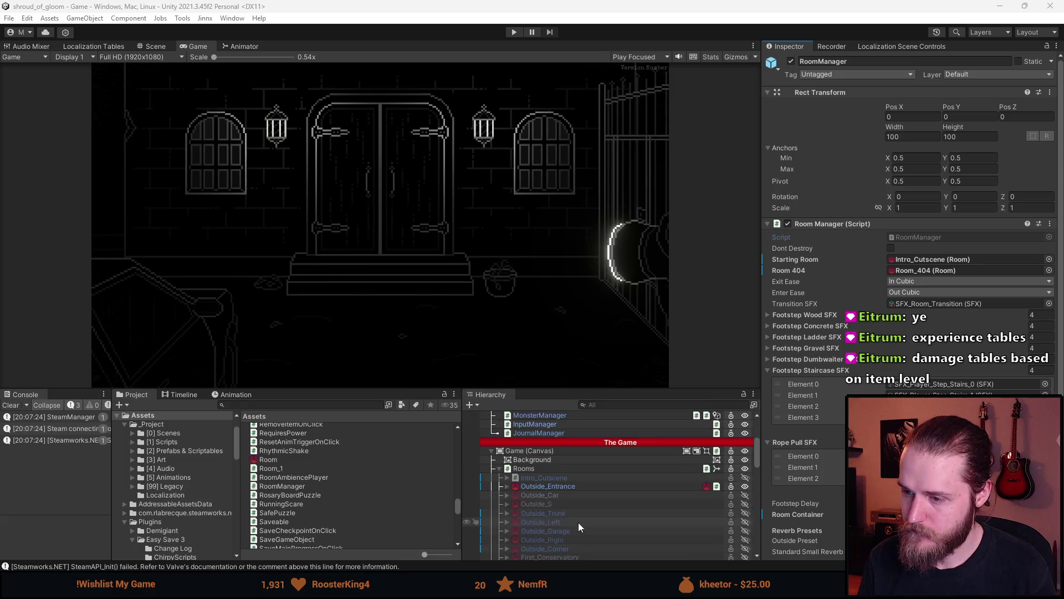
Inspect the Outside_Car and Intro_Cutscene room settings down to Room Size
left_click(563, 485)
left_click(563, 495)
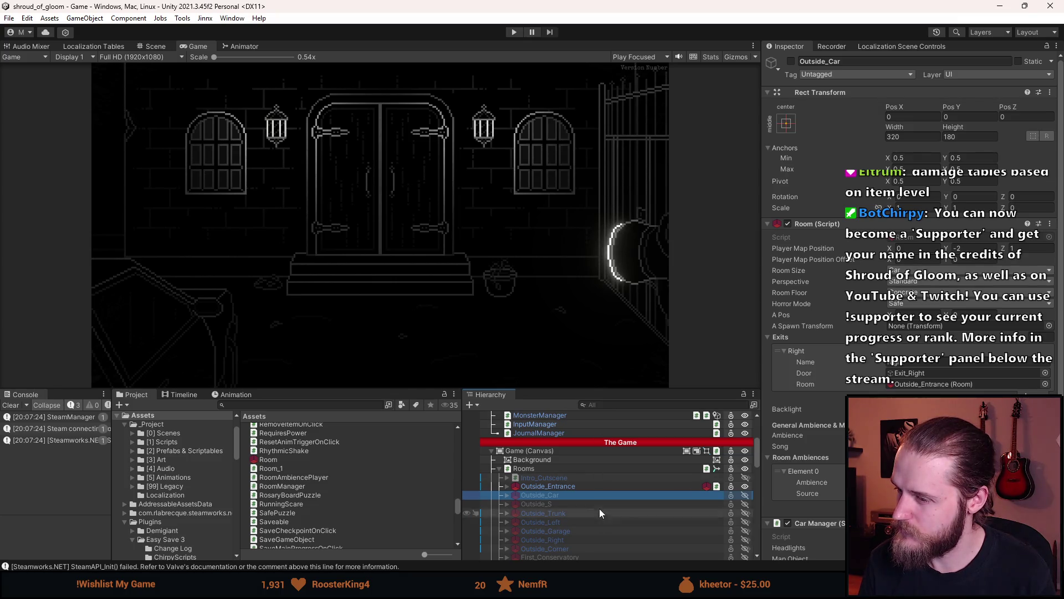
left_click(564, 478)
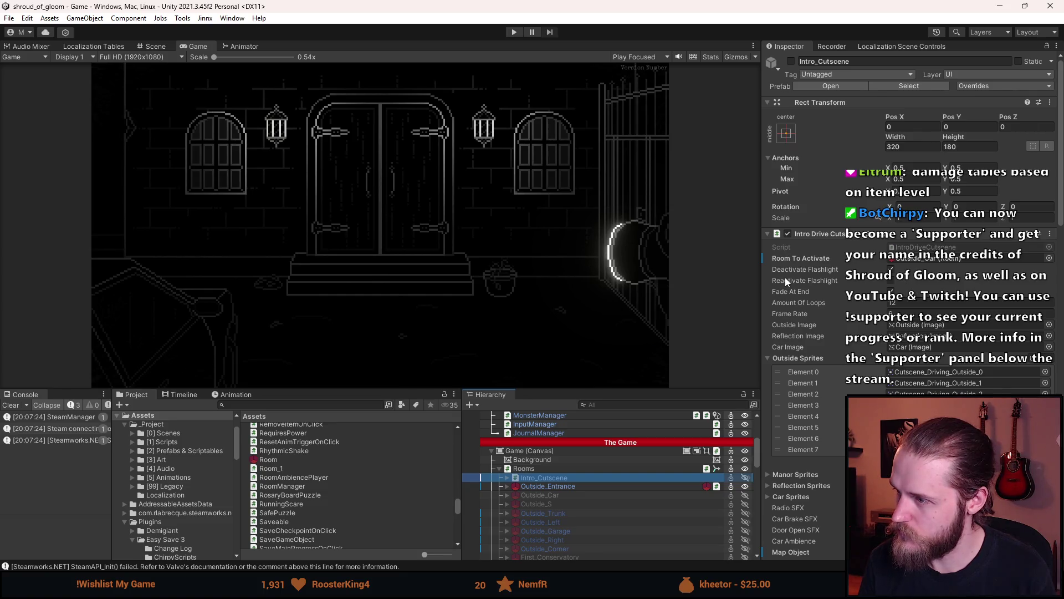
scroll(810, 298, "down", 10)
scroll(811, 301, "down", 4)
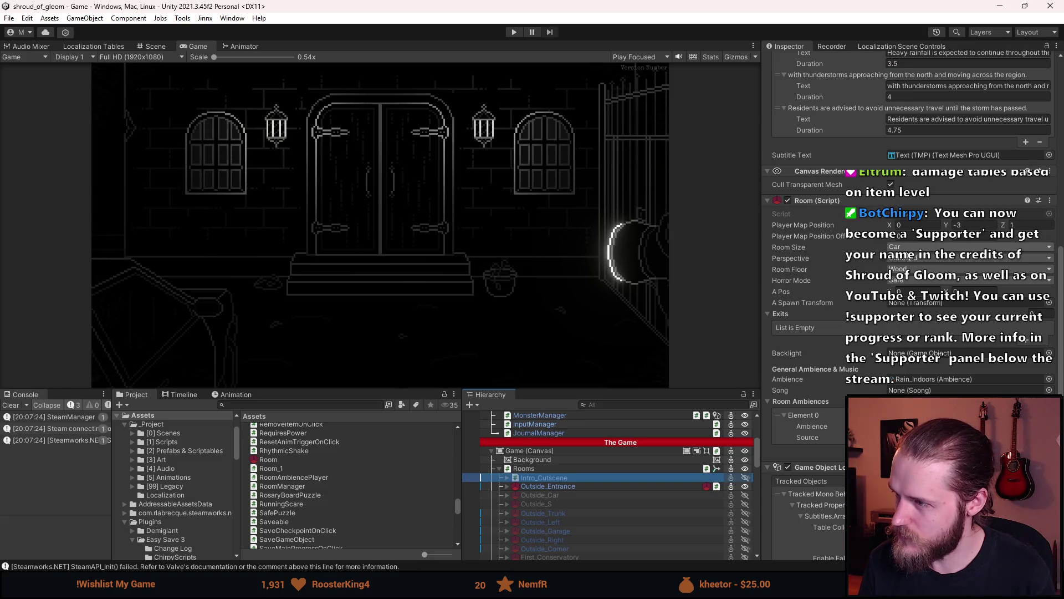
Check Outside_Entrance's settings (Outside size, Gravel floor, Right/Left/Car exits), then return to RoomManager.cs
left_click(573, 487)
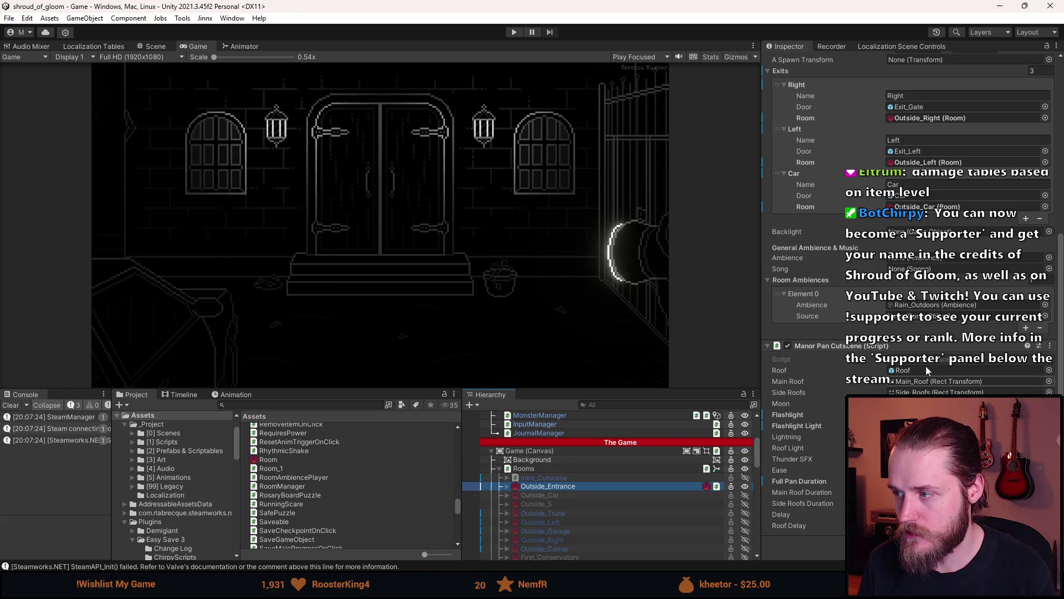
scroll(883, 382, "up", 5)
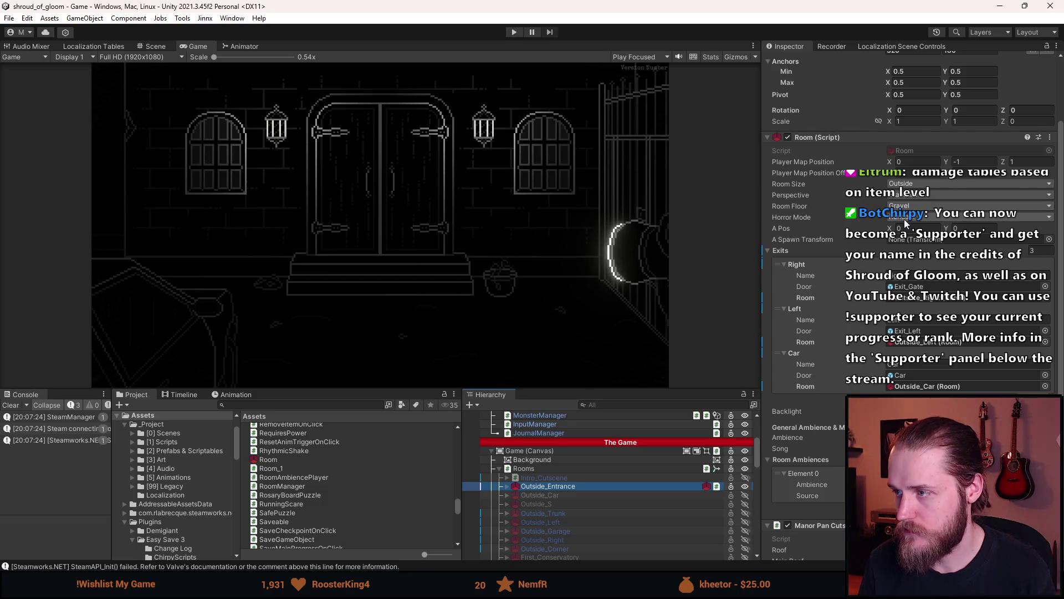
scroll(893, 221, "up", 2)
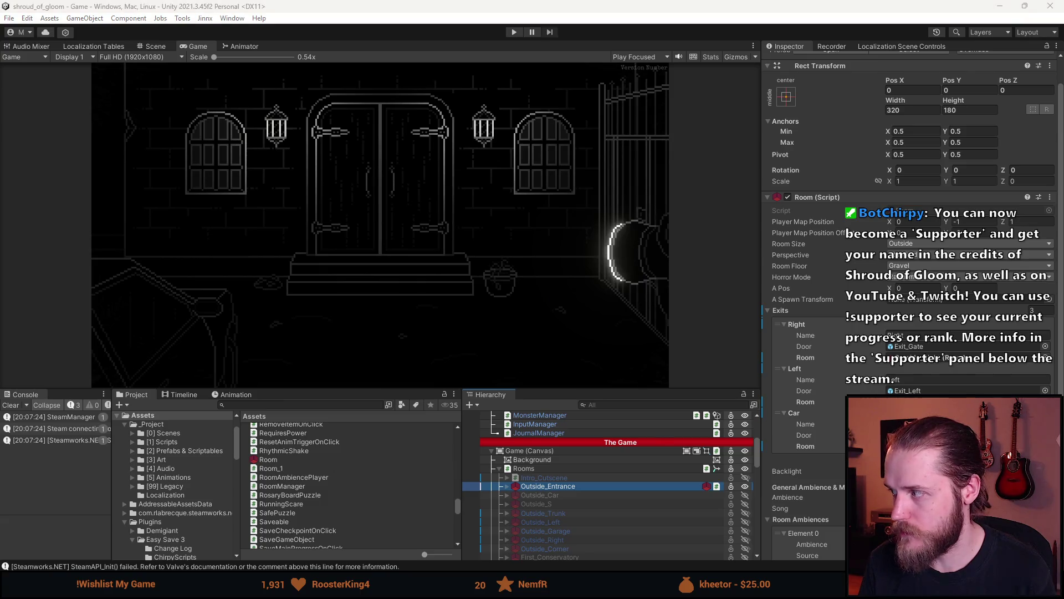
key("alt+Tab")
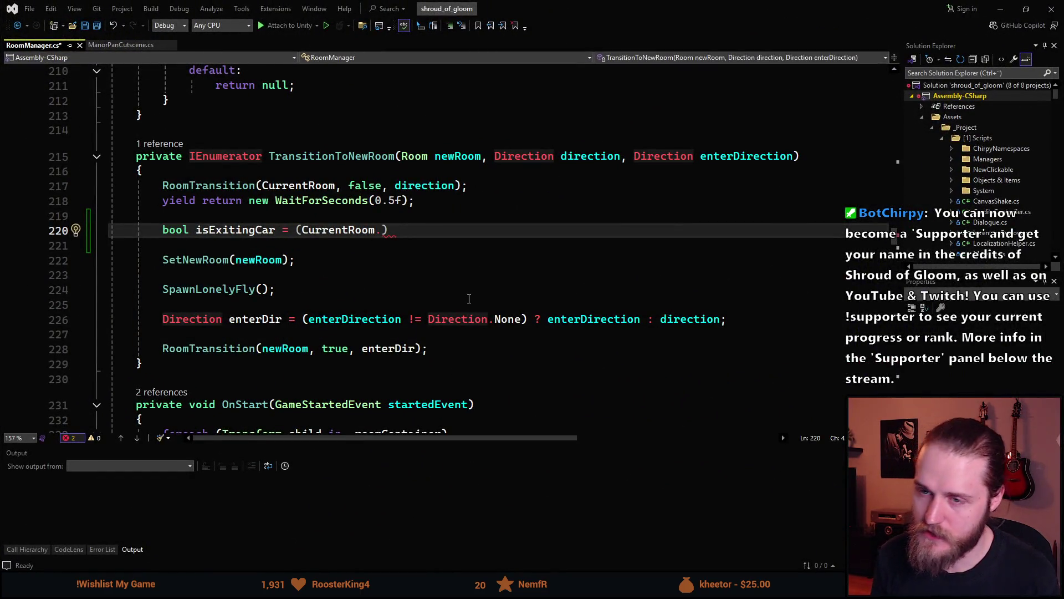
Set isExitingCar to CurrentRoom.GetRoomSize() == Room.Size.Car && newRoom.GetRoomSize() == Room.Size.Outside
type("Get")
key("BackSpace")
key("BackSpace")
key("BackSpace")
type(".GetRo")
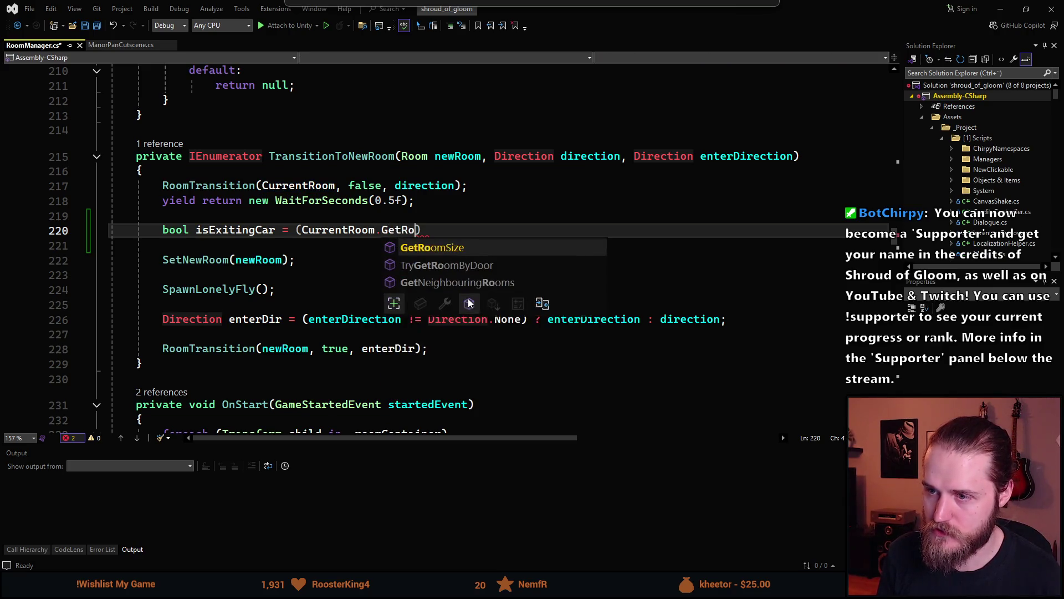
key("Tab")
type("() == Room")
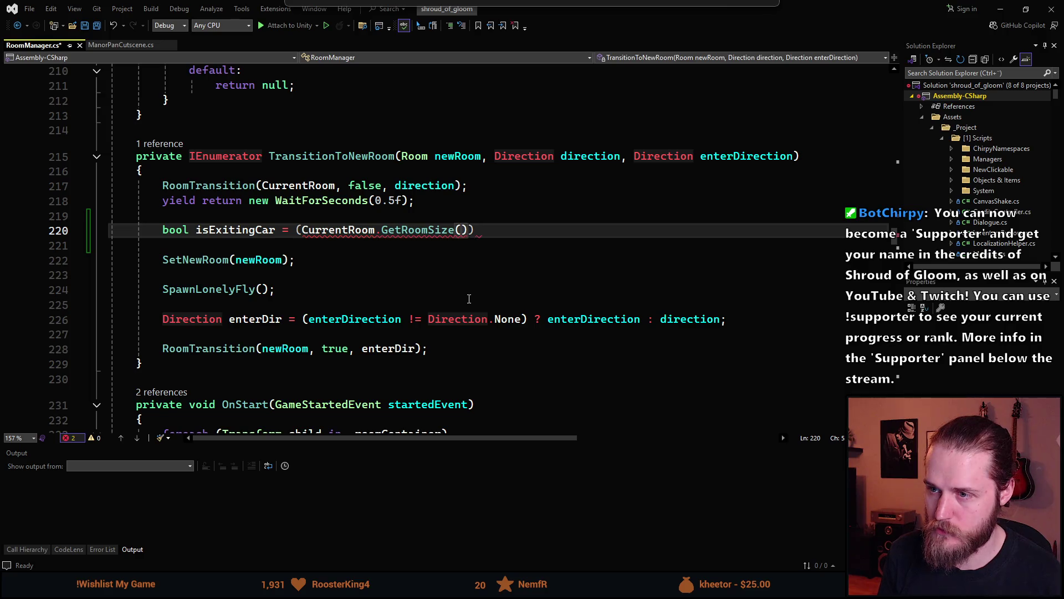
type(".Size.Car")
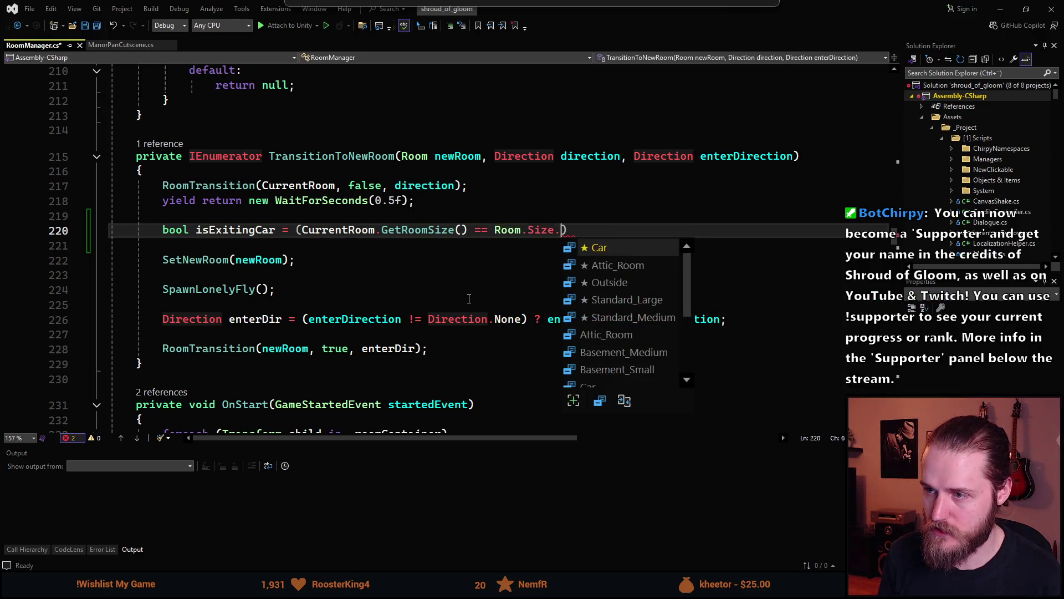
type(" && ")
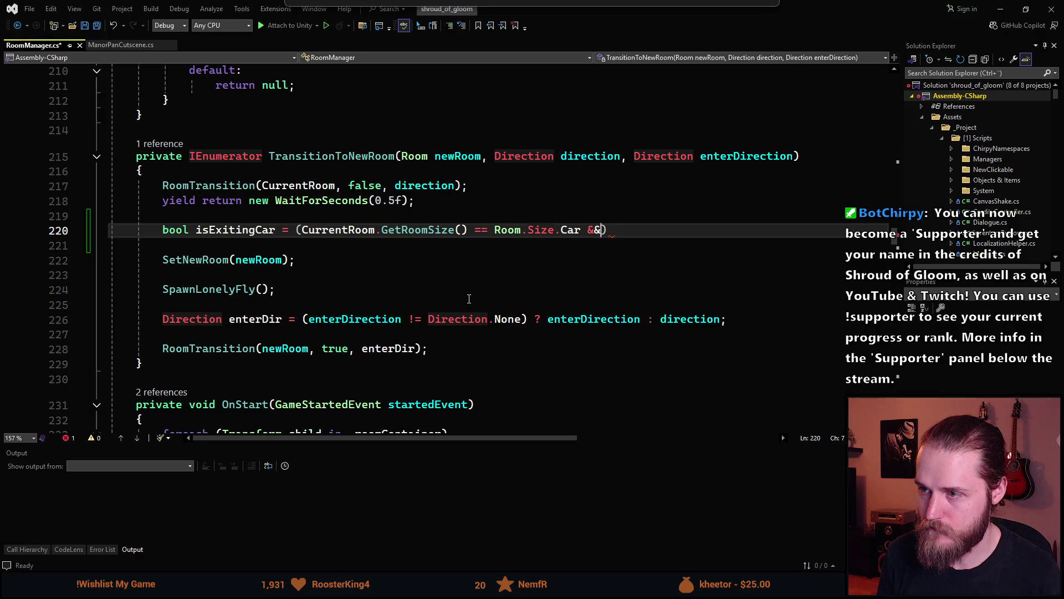
type("newRoom.")
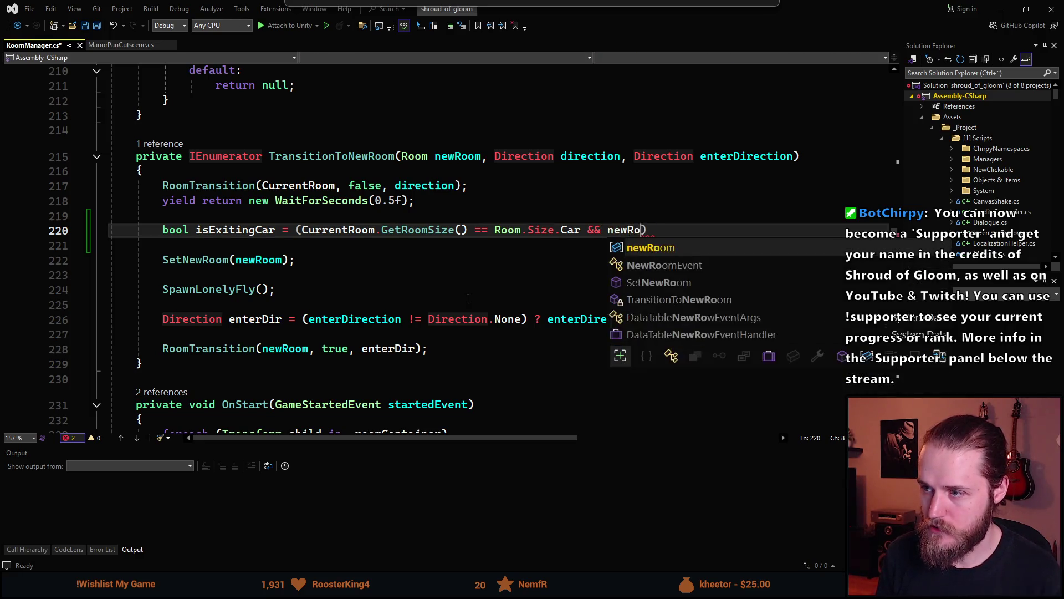
type("GetRo")
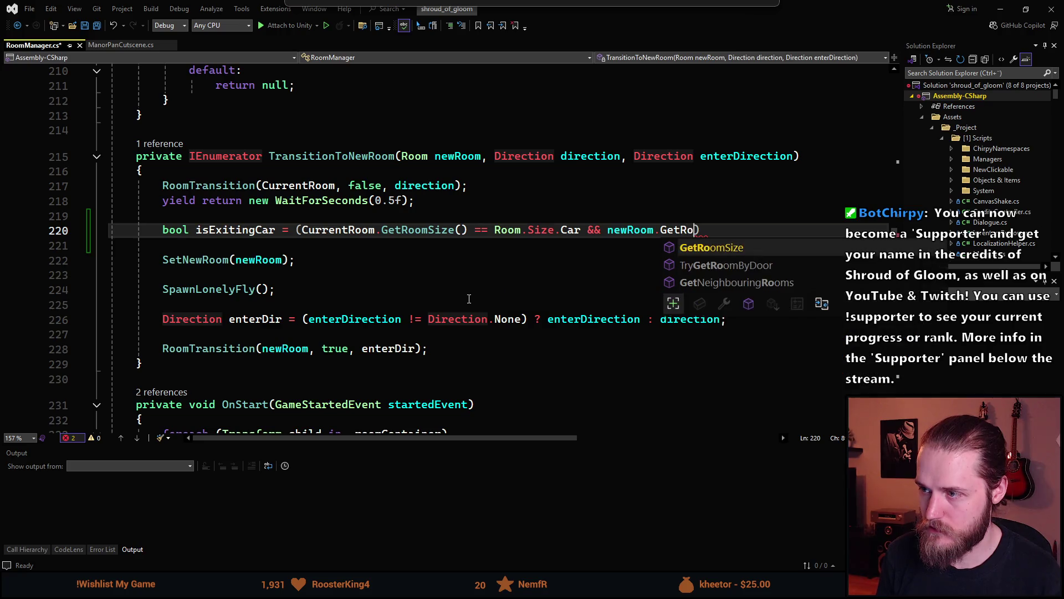
key("Tab")
type("() == Room")
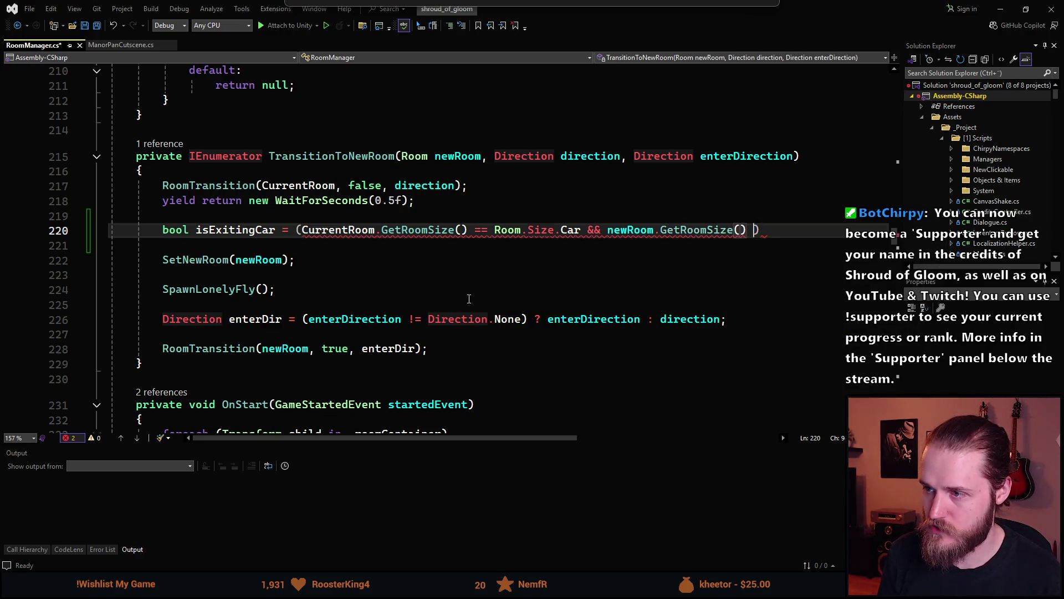
type(".Size.Out")
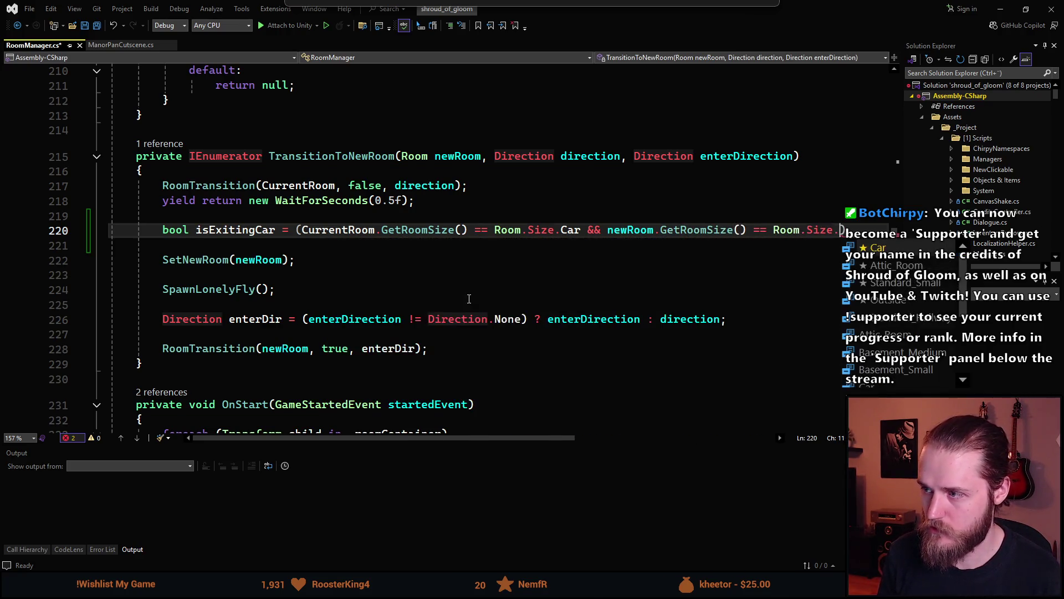
key("Tab")
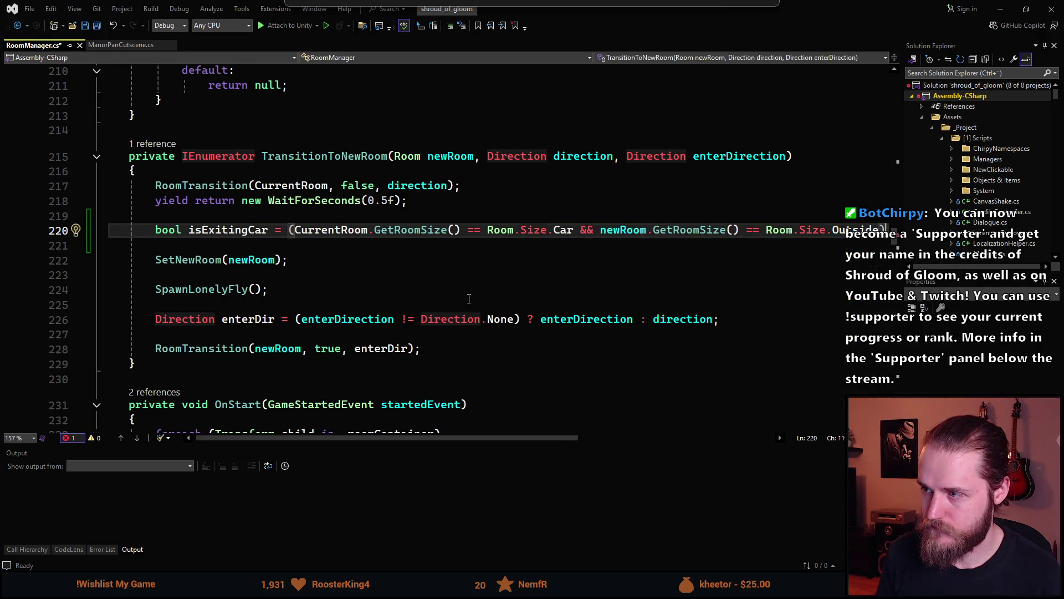
type(";")
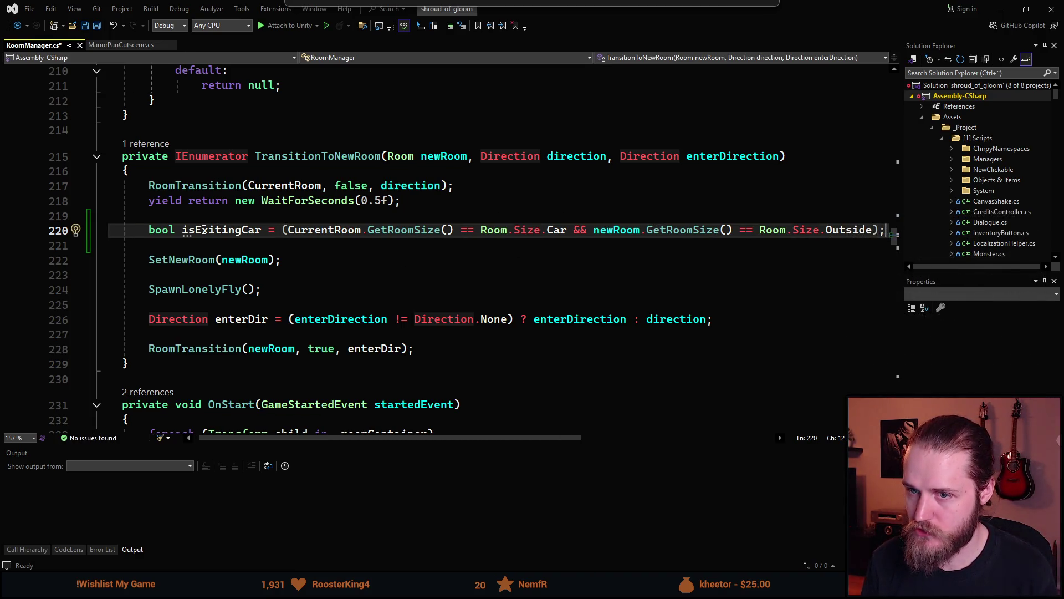
Add 'if (isExitingCar) yield break;' on line 227 before the final RoomTransition call
left_click(388, 334)
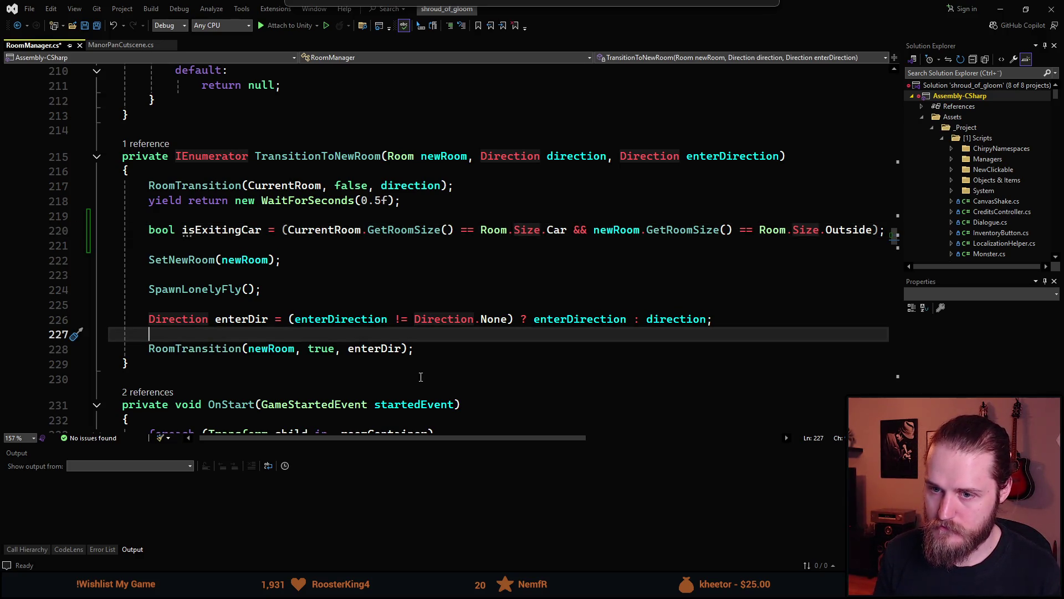
type("if (isE")
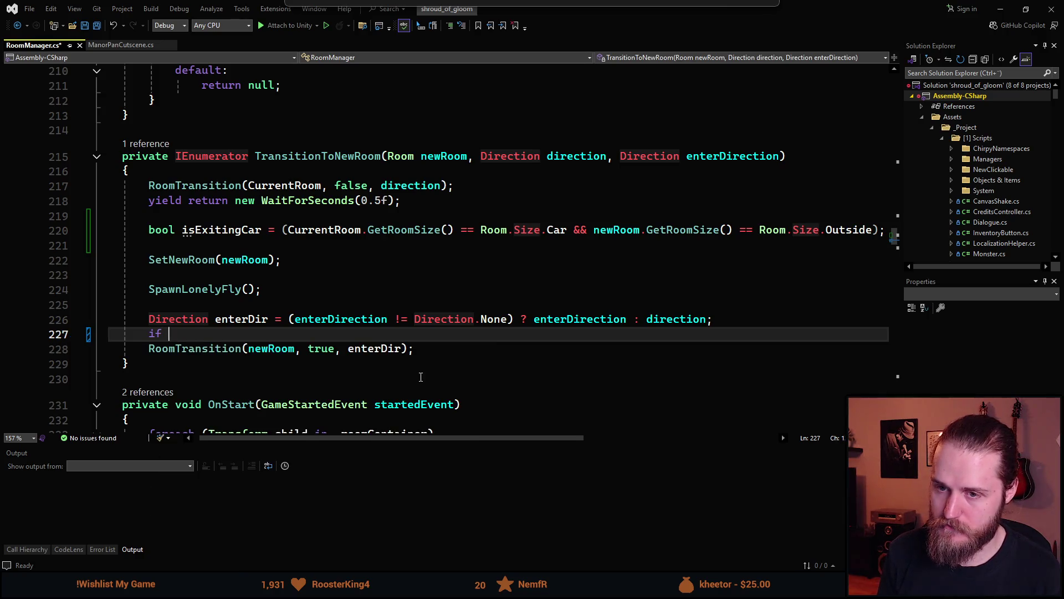
key("Tab")
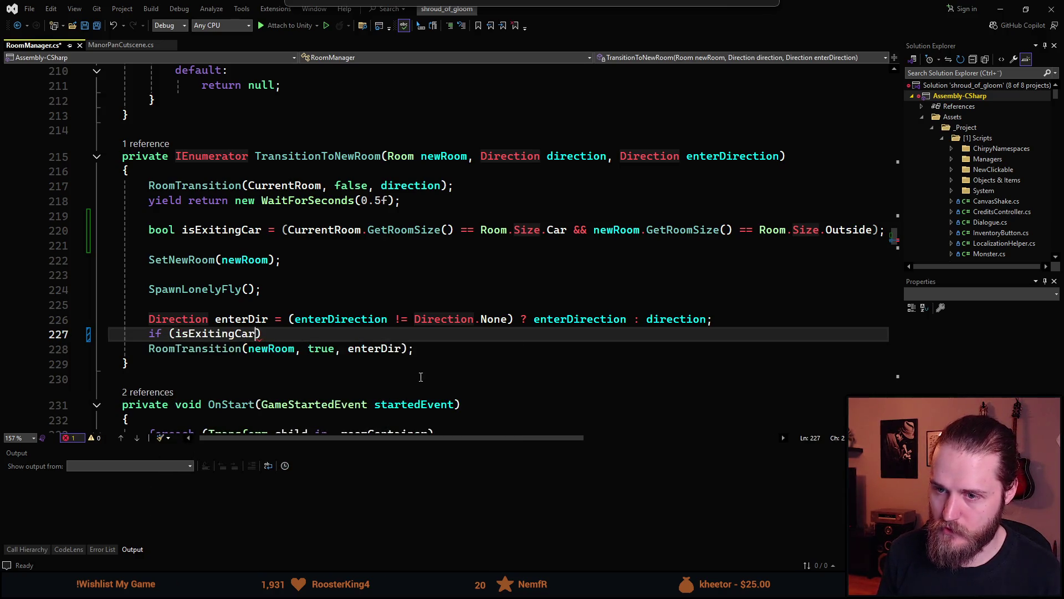
type("return;")
key("End")
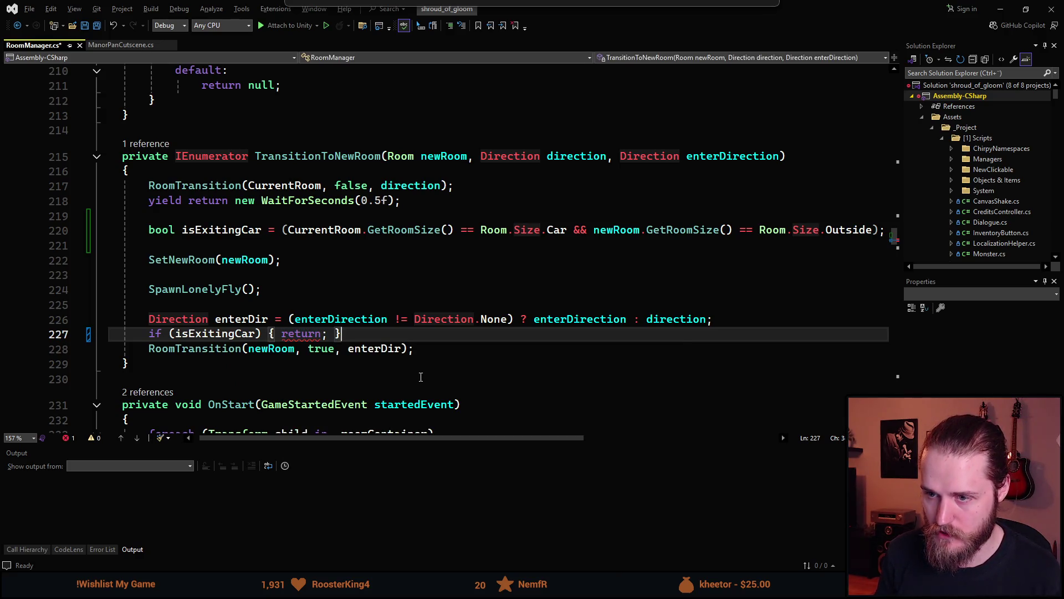
key("ctrl+shift+Left")
key("BackSpace")
type("yield break")
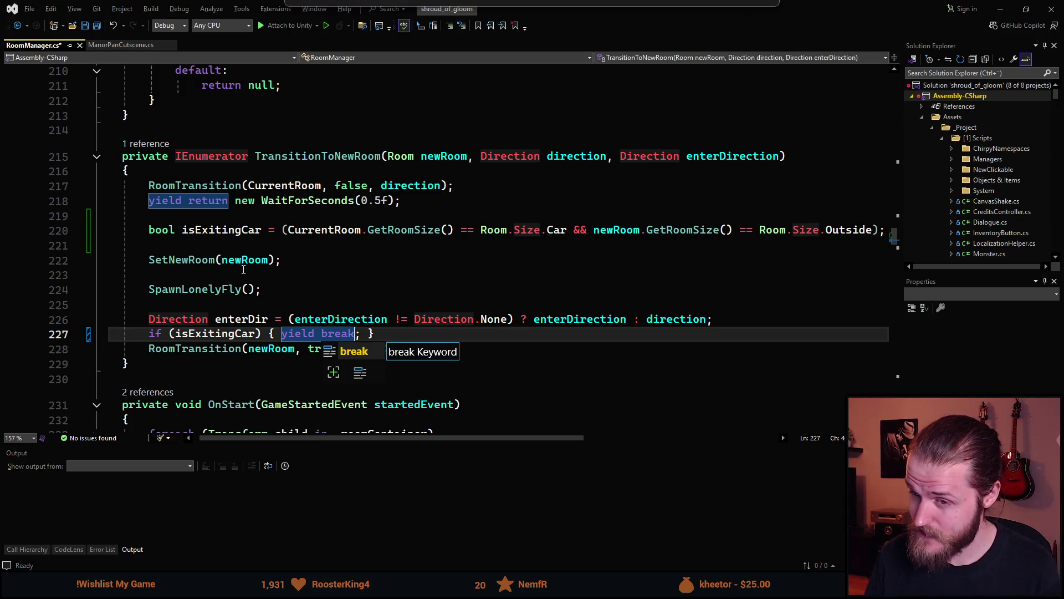
left_click(243, 269)
Insert a blank line above the car check and save RoomManager.cs
left_click(721, 319)
key("Return")
key("ctrl+s")
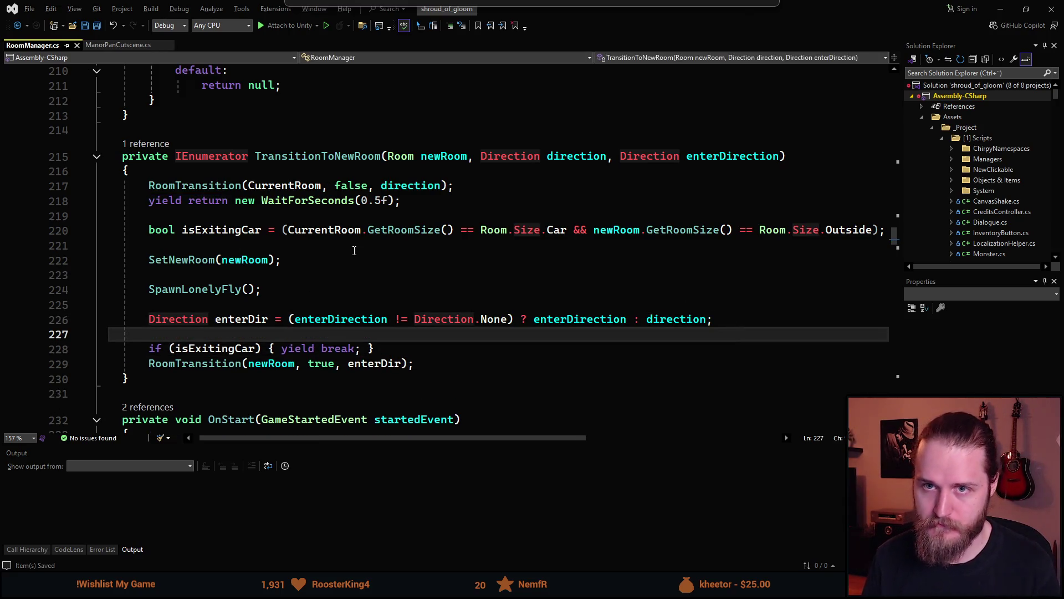
left_click(118, 45)
Uncomment the StartCutscene() call in Awake on line 45, save ManorPanCutscene.cs, and return to Unity
scroll(264, 369, "up", 15)
scroll(264, 370, "down", 2)
left_click(164, 287)
key("Delete")
key("Delete")
key("ctrl+s")
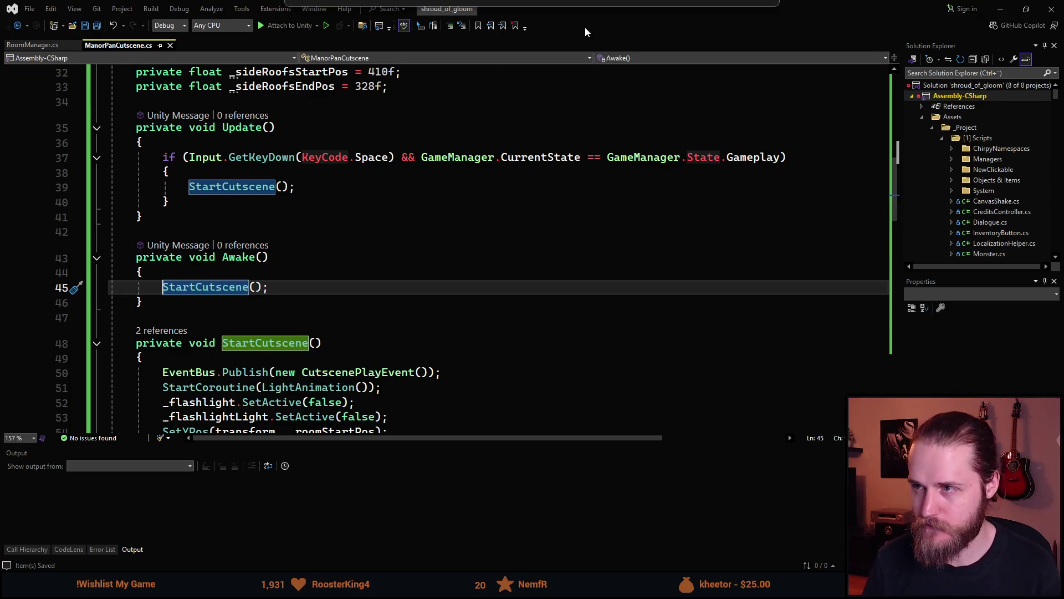
key("alt+Tab")
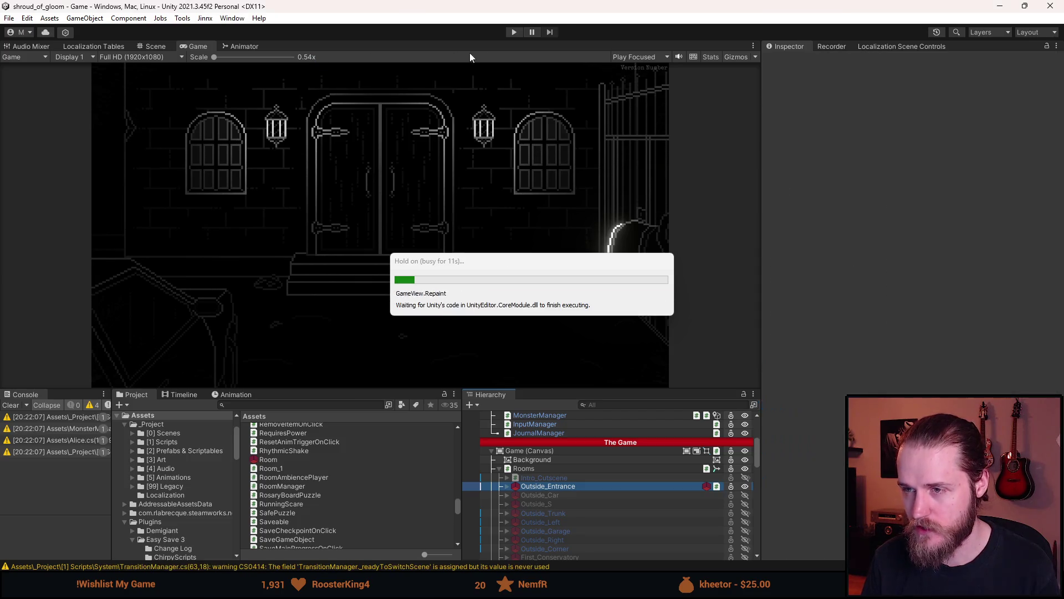
Play the game, select Outside_Entrance, replay with a taller Game view, and pause
left_click(518, 33)
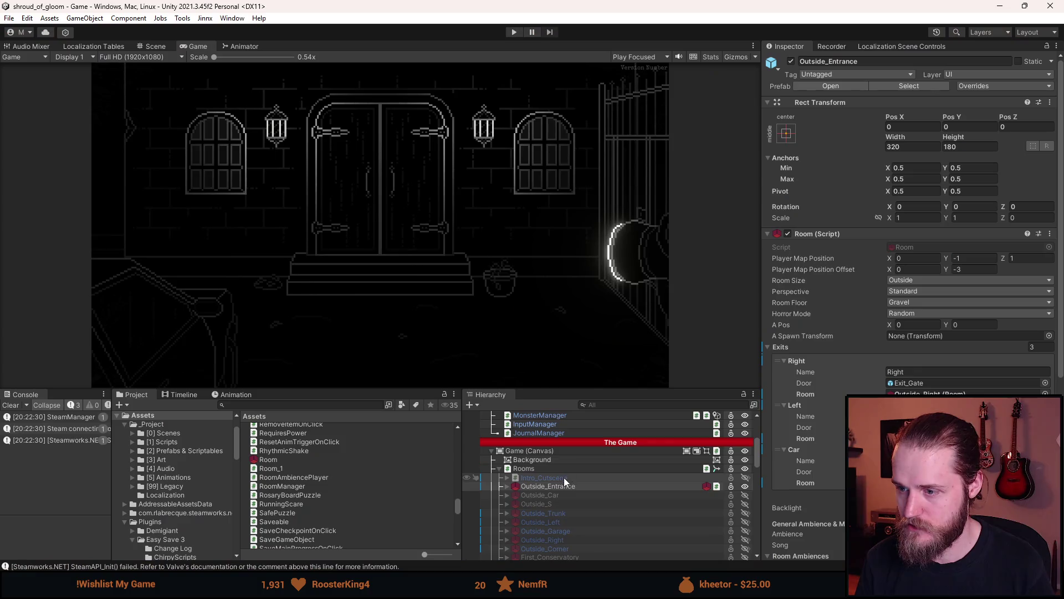
left_click(564, 487)
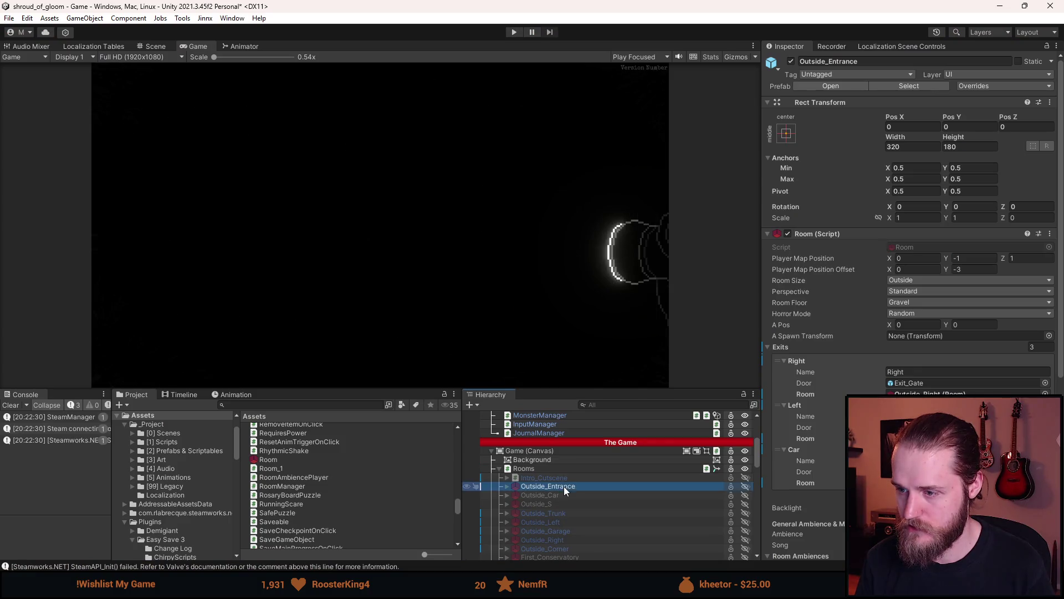
left_click(517, 32)
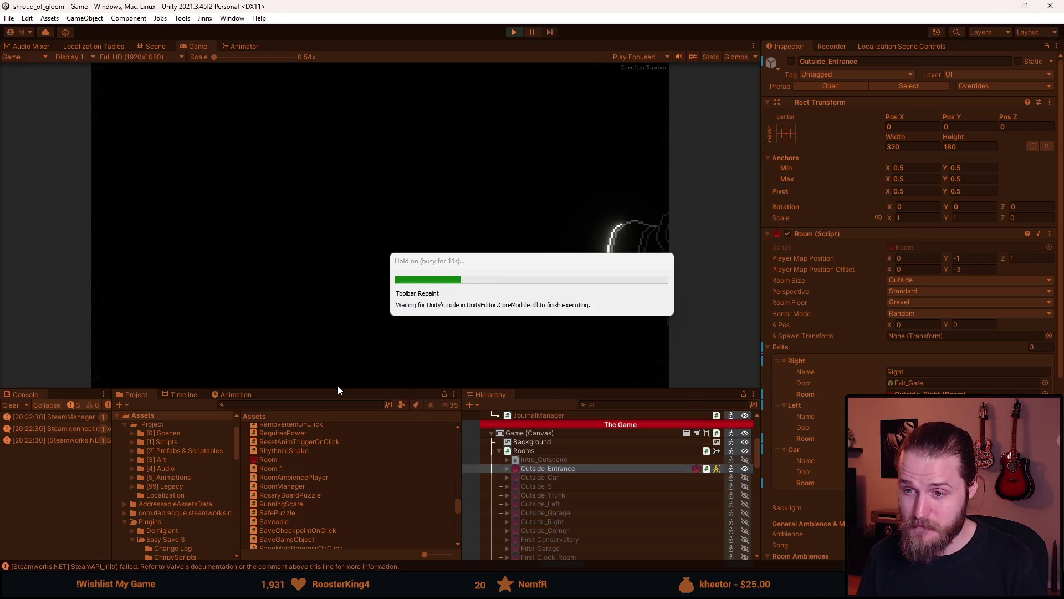
left_click_drag(337, 390, 375, 501)
key("Escape")
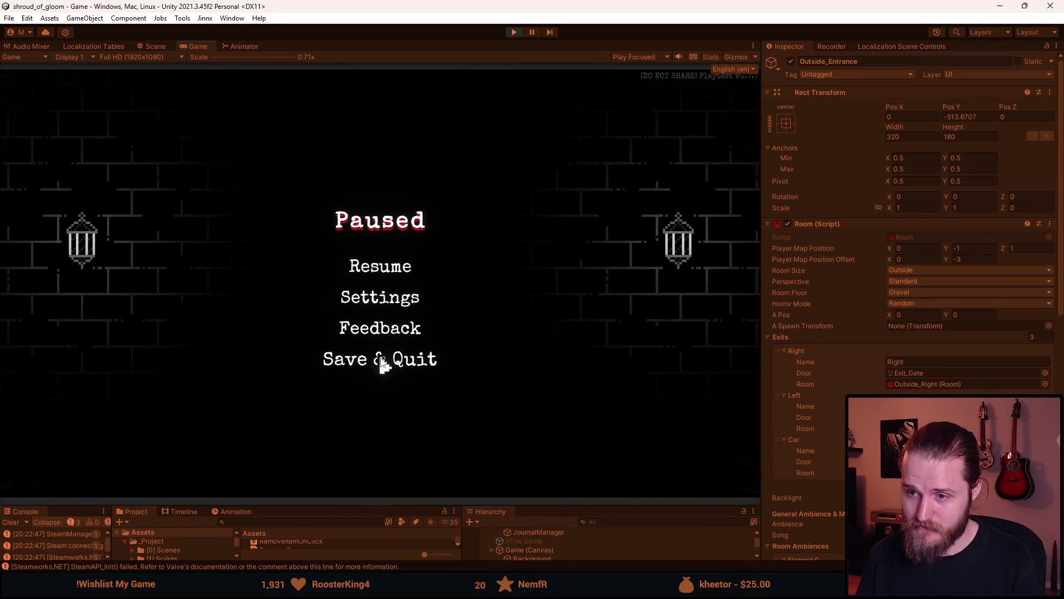
Save & Quit to the main menu and start a fresh game after deleting save slot 2
left_click(381, 359)
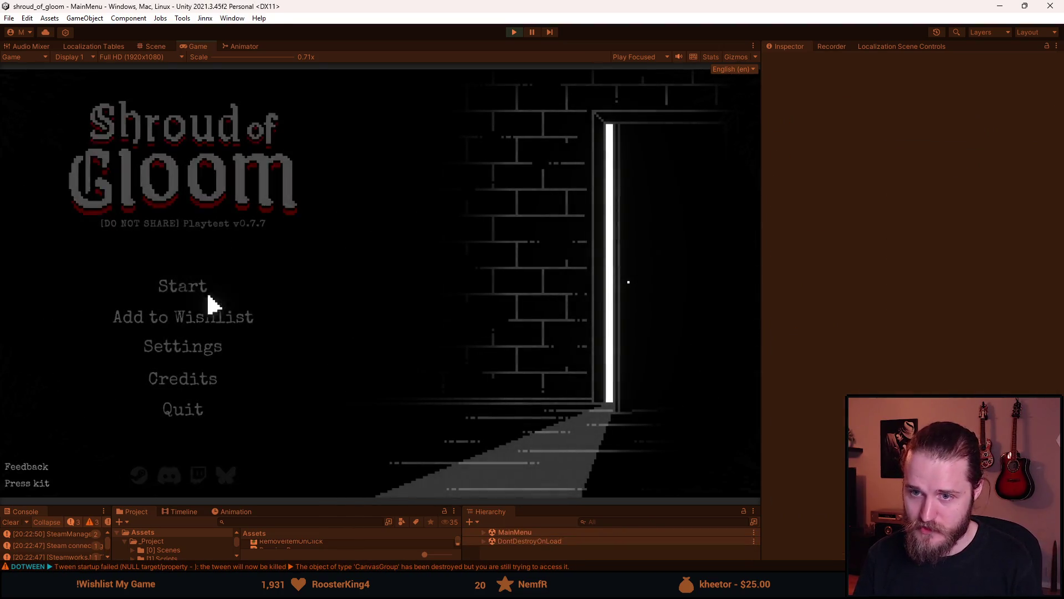
left_click(169, 289)
left_click(299, 286)
left_click(398, 298)
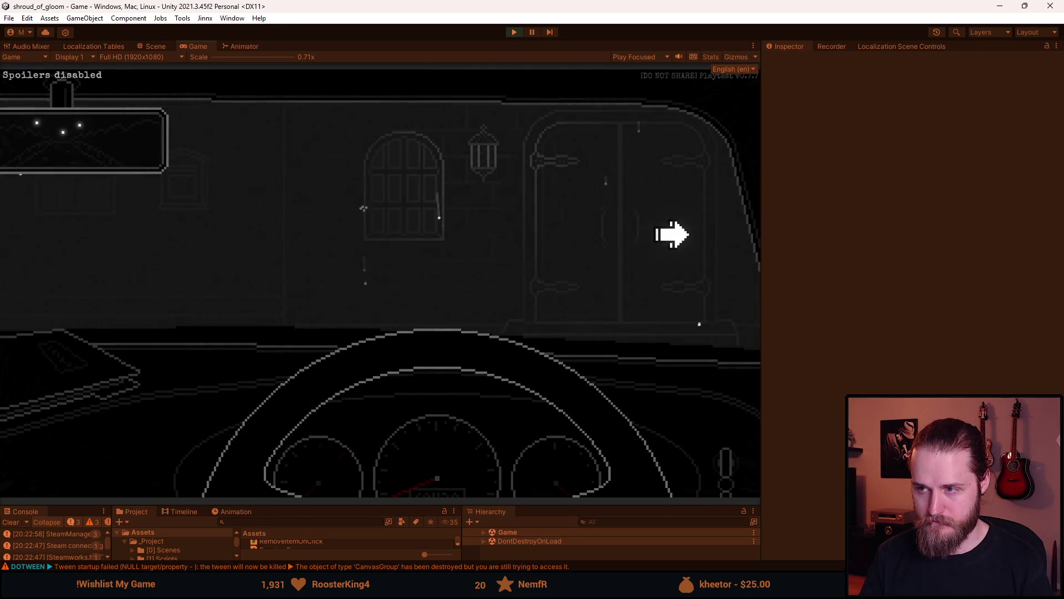
Leave the car to watch the manor-entrance pan cutscene, then stop play and restore the Game view size
left_click(672, 233)
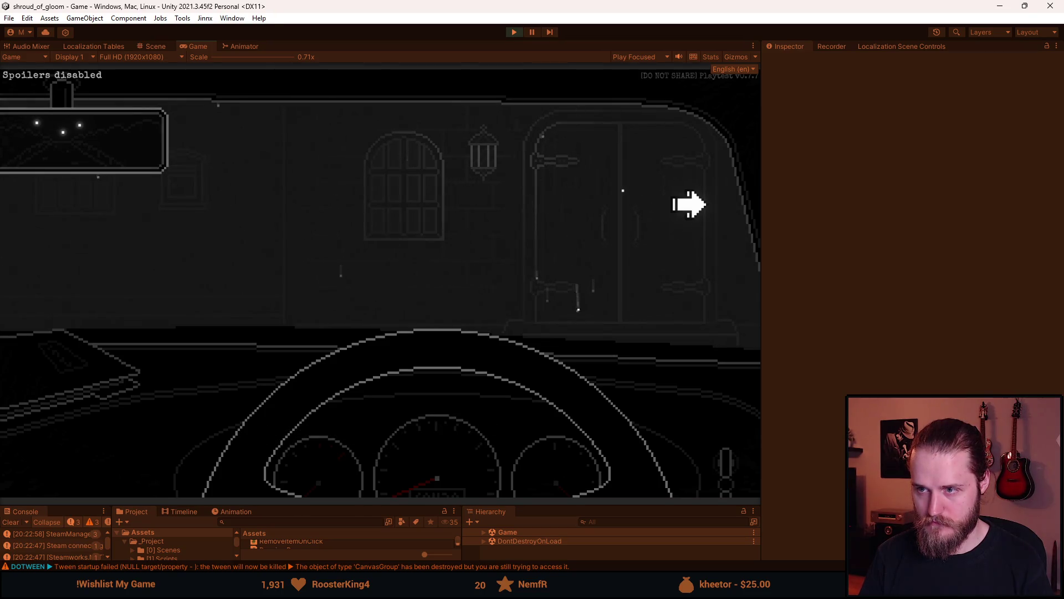
left_click(703, 210)
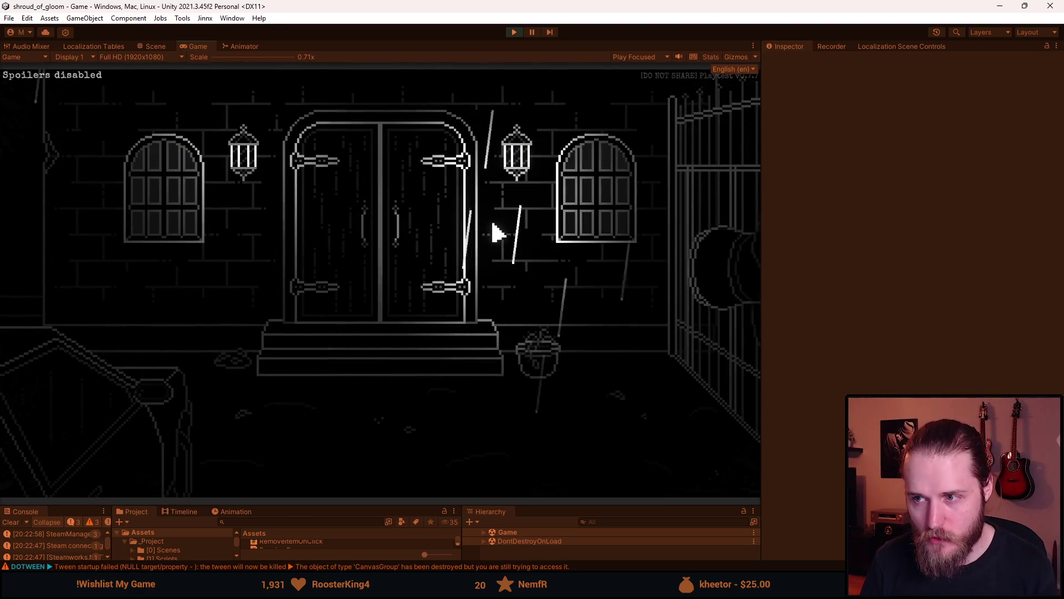
left_click(514, 33)
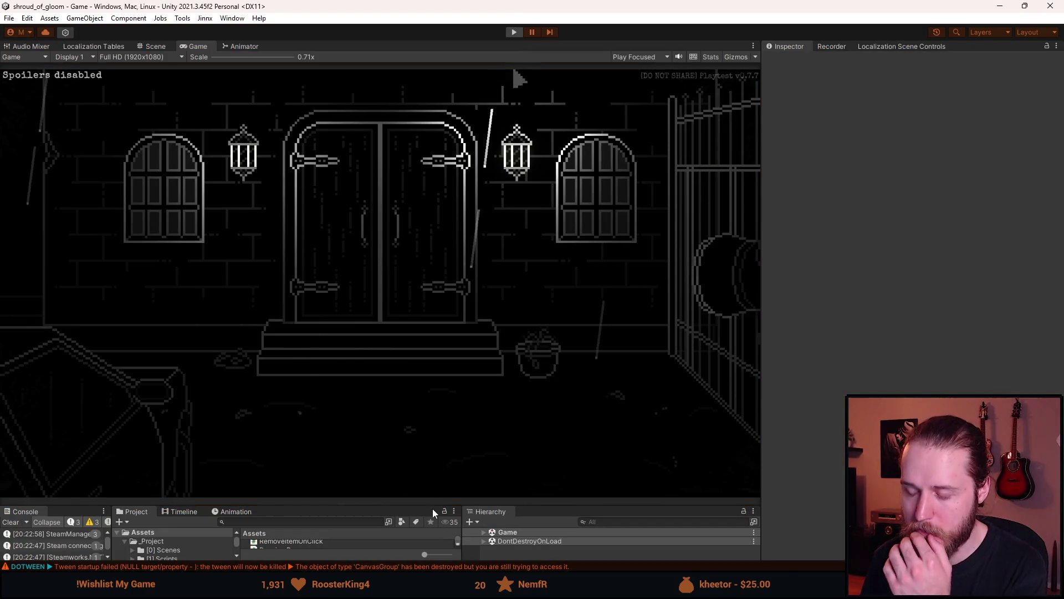
mouse_move(432, 508)
left_mouse_down()
mouse_move(442, 373)
mouse_move(423, 357)
left_mouse_up()
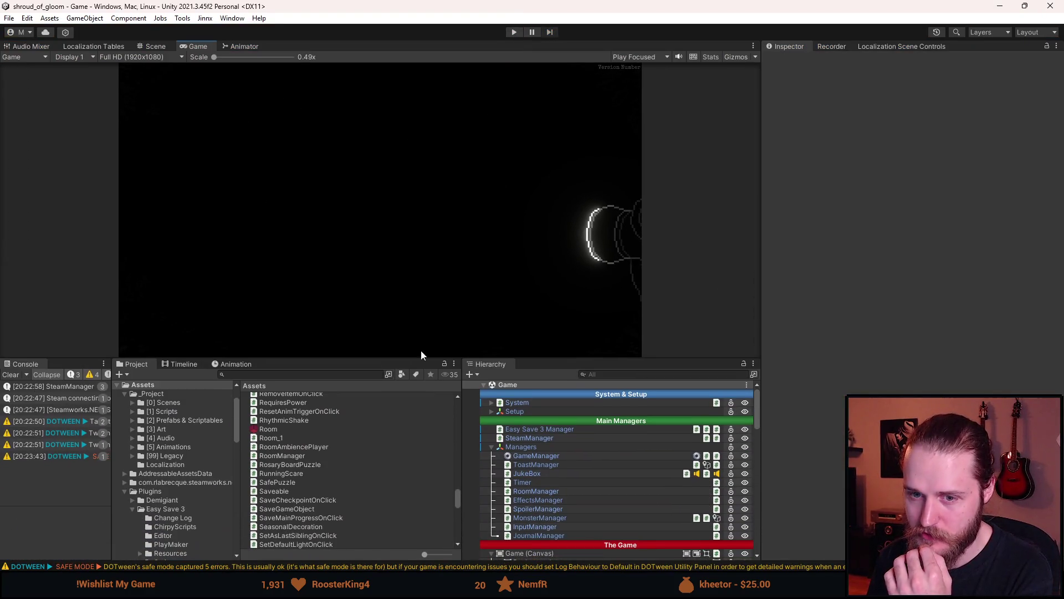
Clear the console, review Outside_Entrance's Manor Pan Cutscene fields, and return to the LightAnimation coroutine
left_click(11, 375)
scroll(587, 464, "down", 3)
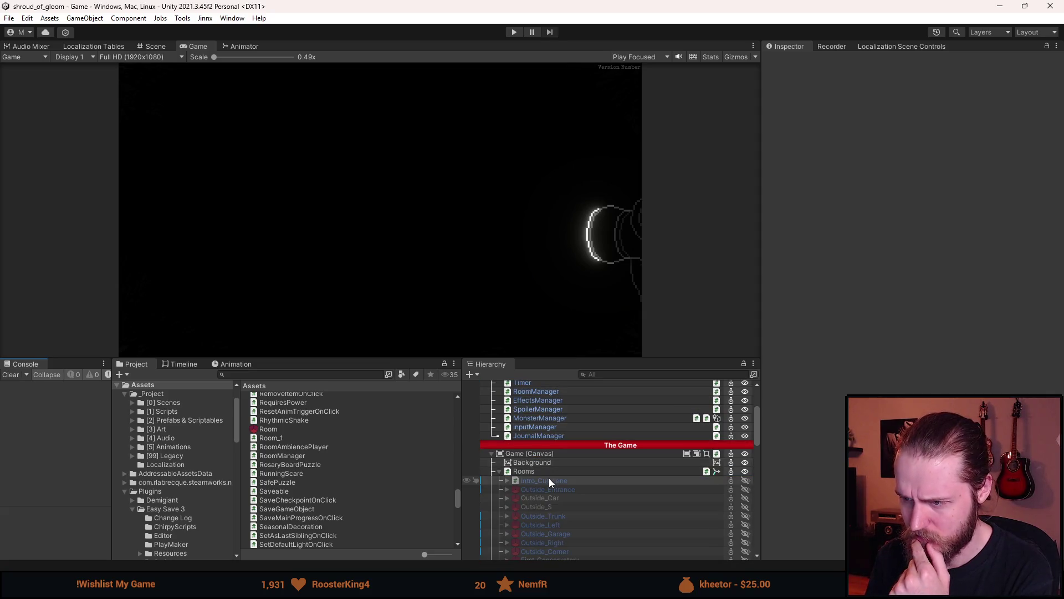
left_click(558, 492)
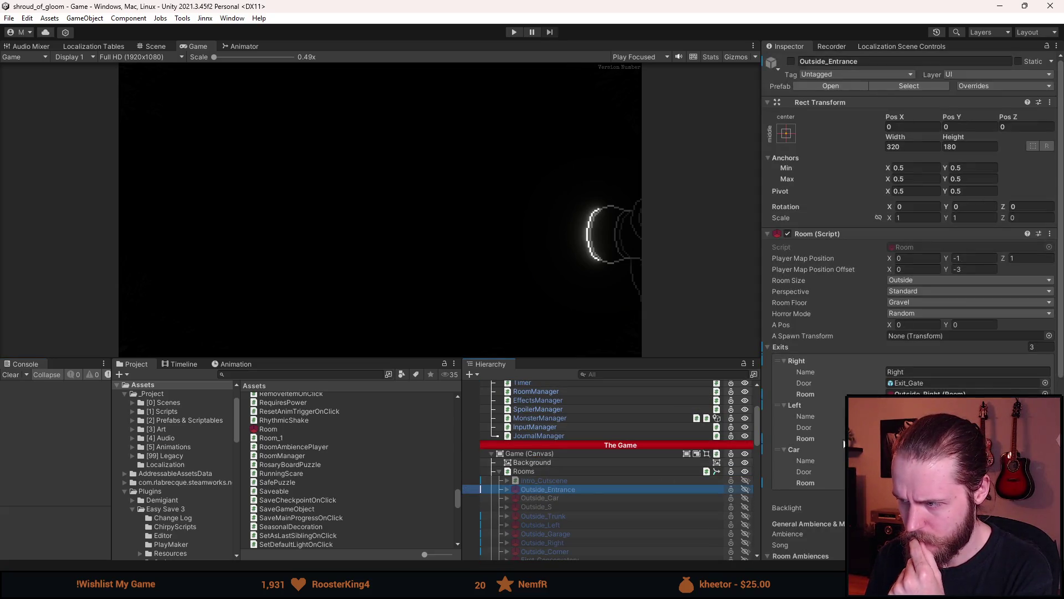
scroll(814, 459, "down", 5)
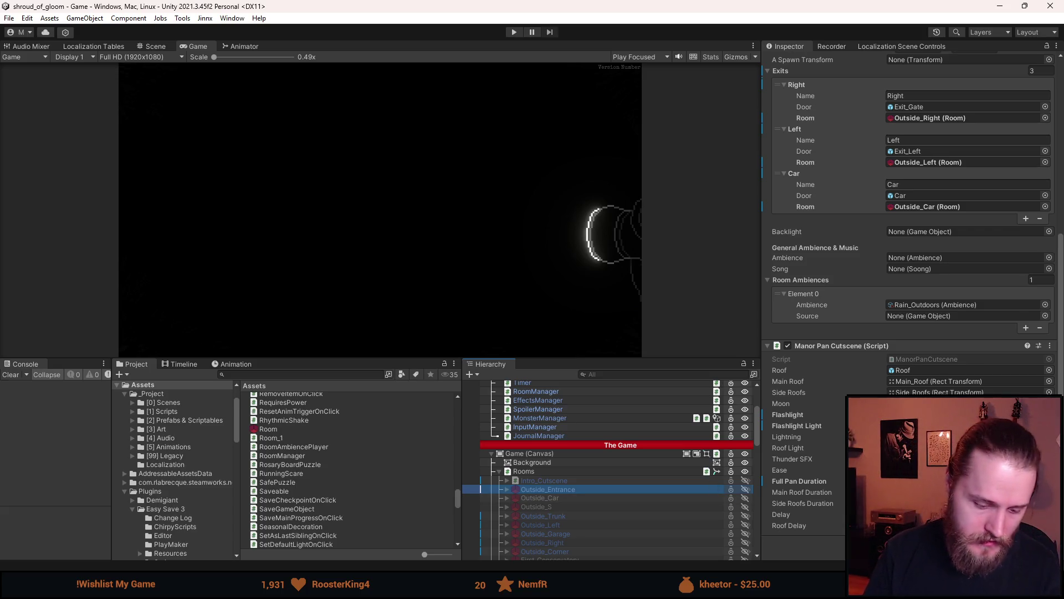
key("alt+Tab")
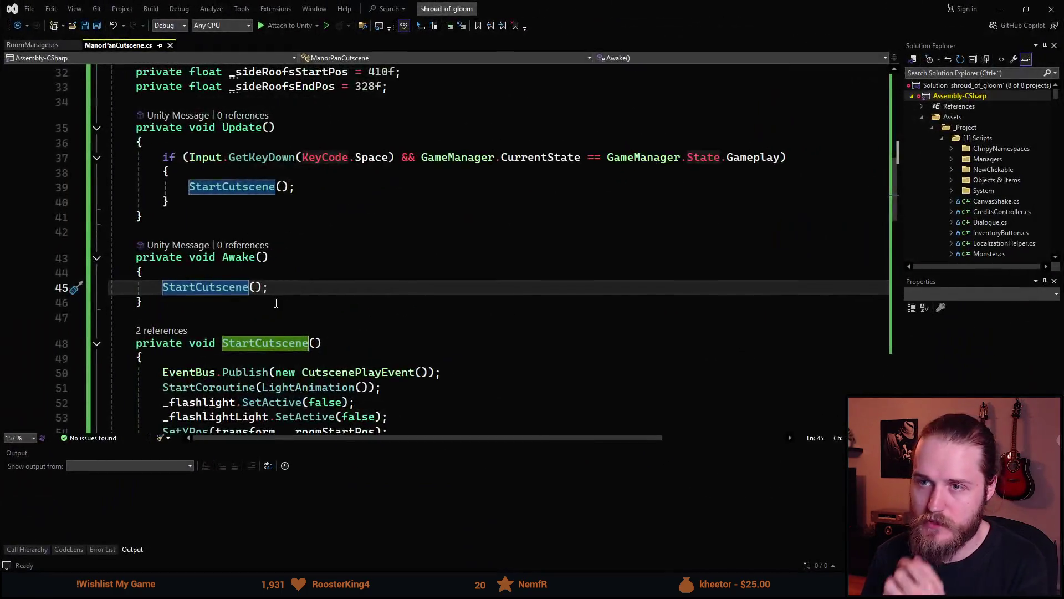
scroll(285, 332, "down", 3)
scroll(285, 332, "down", 6)
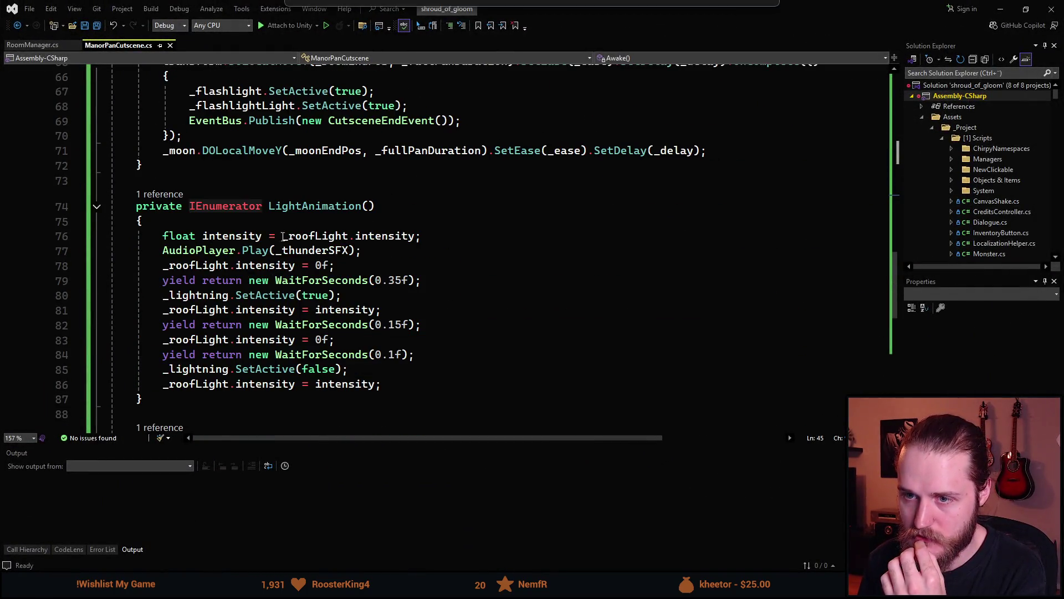
scroll(317, 353, "up", 8)
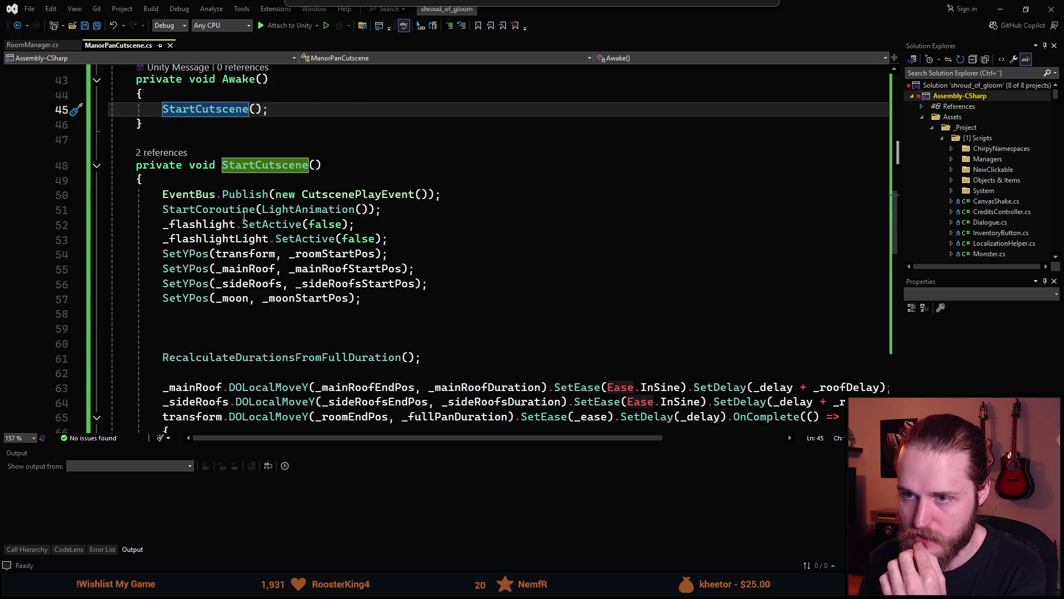
scroll(247, 216, "down", 1)
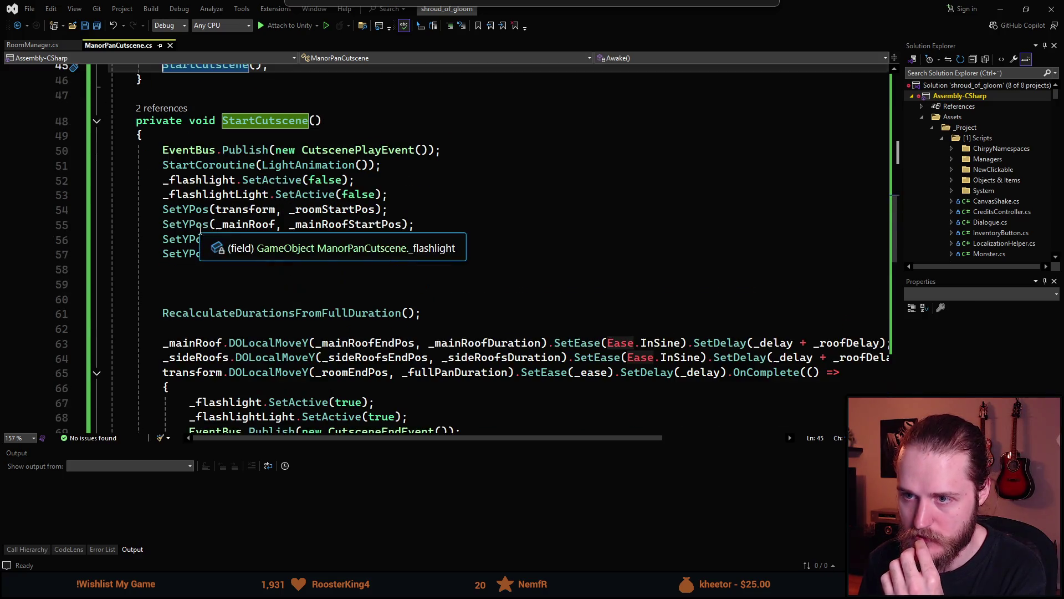
left_click(173, 167)
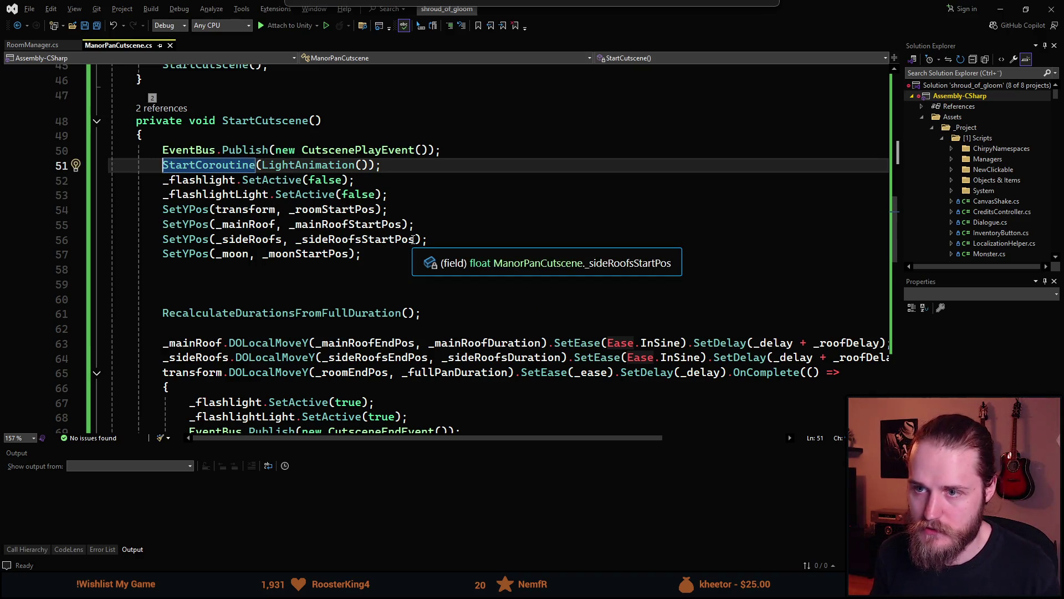
key("alt+Down")
key("alt+Down")
key("alt+Down")
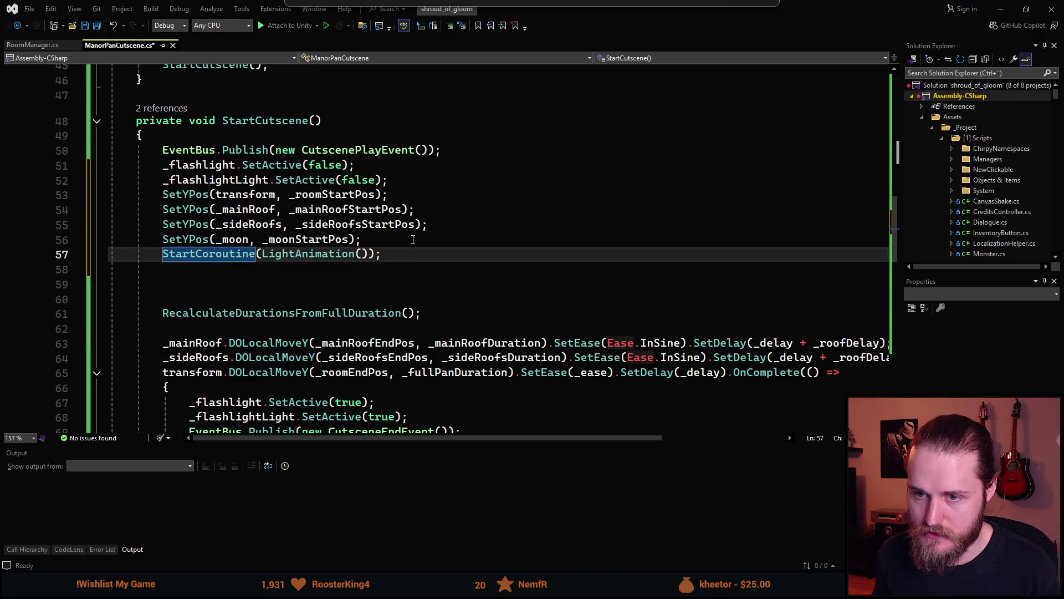
key("alt+Down")
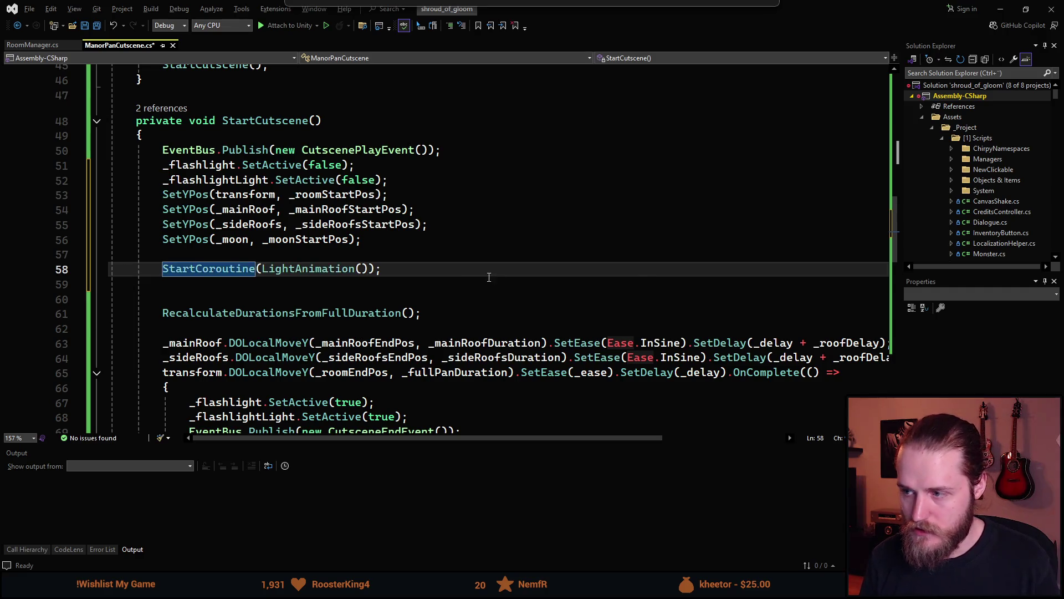
scroll(488, 269, "down", 1)
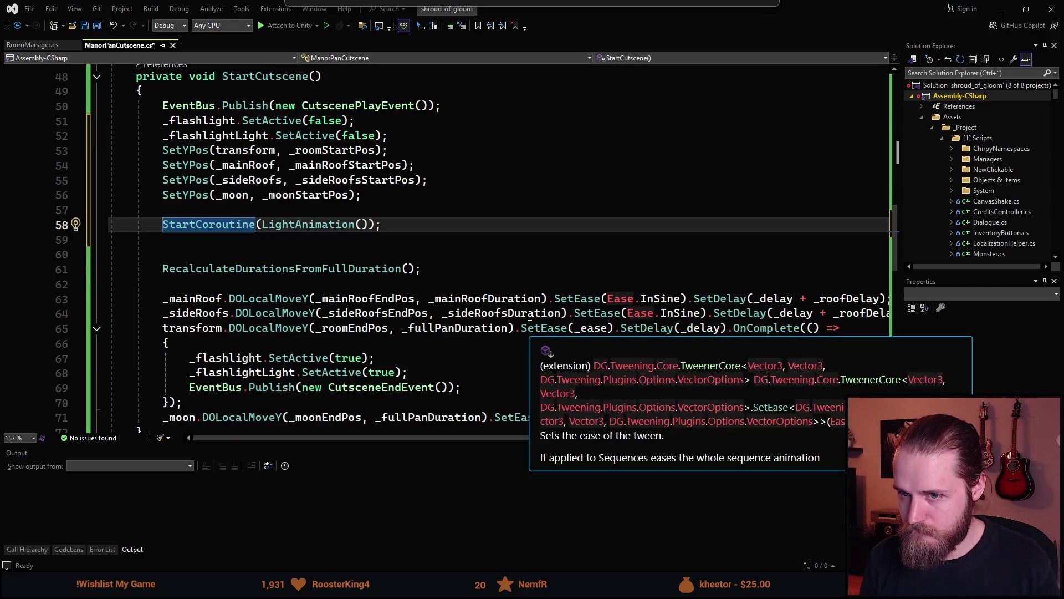
key("alt+Up")
key("alt+Up")
key("alt+Up")
key("alt+Up")
key("alt+Up")
key("alt+Up")
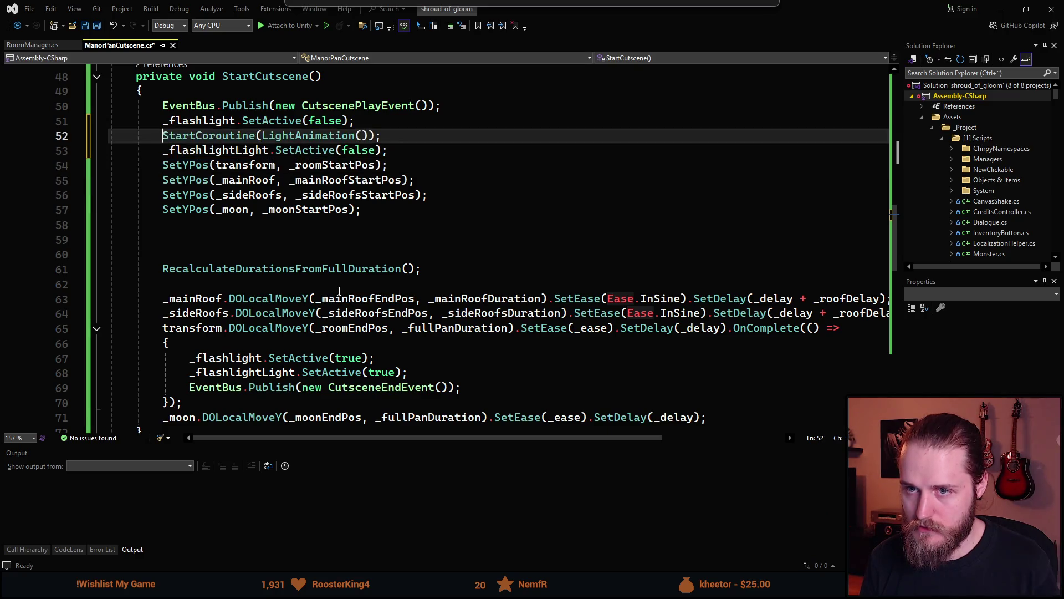
key("Up")
key("Up")
key("Up")
type("/")
key("ctrl+z")
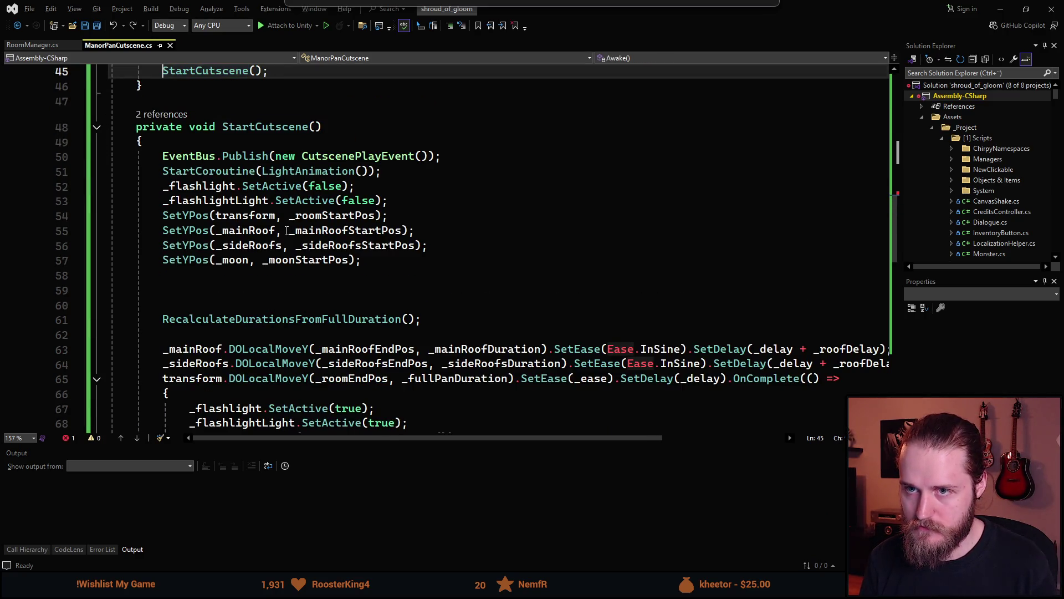
scroll(237, 256, "down", 5)
scroll(237, 256, "down", 4)
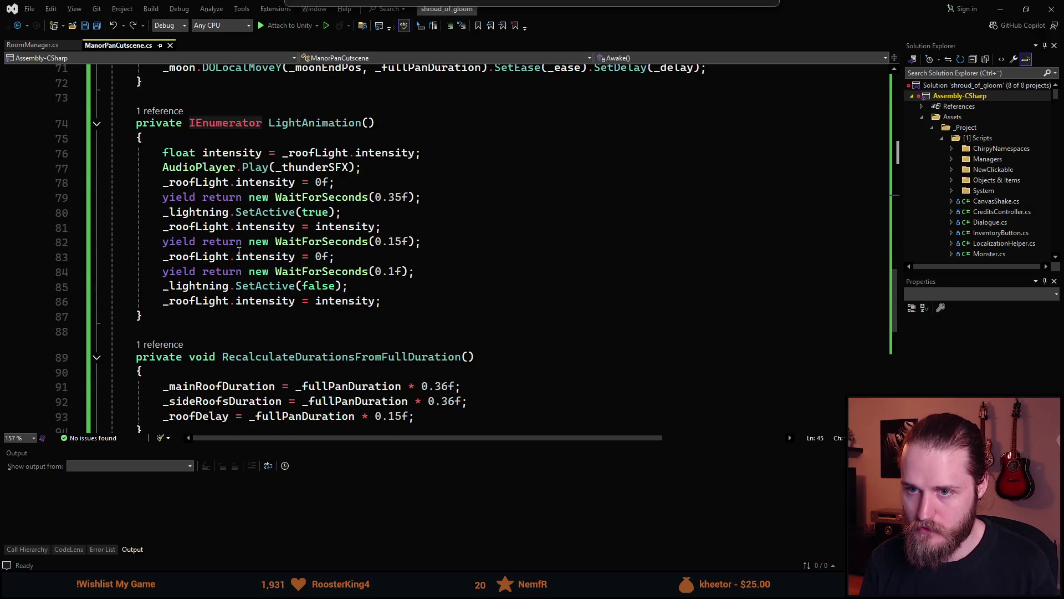
scroll(203, 203, "up", 1)
Add 'yield return new WaitForSeconds(_delay);' at the start of LightAnimation and save
left_click(210, 188)
key("Return")
type("yield return new WaitF")
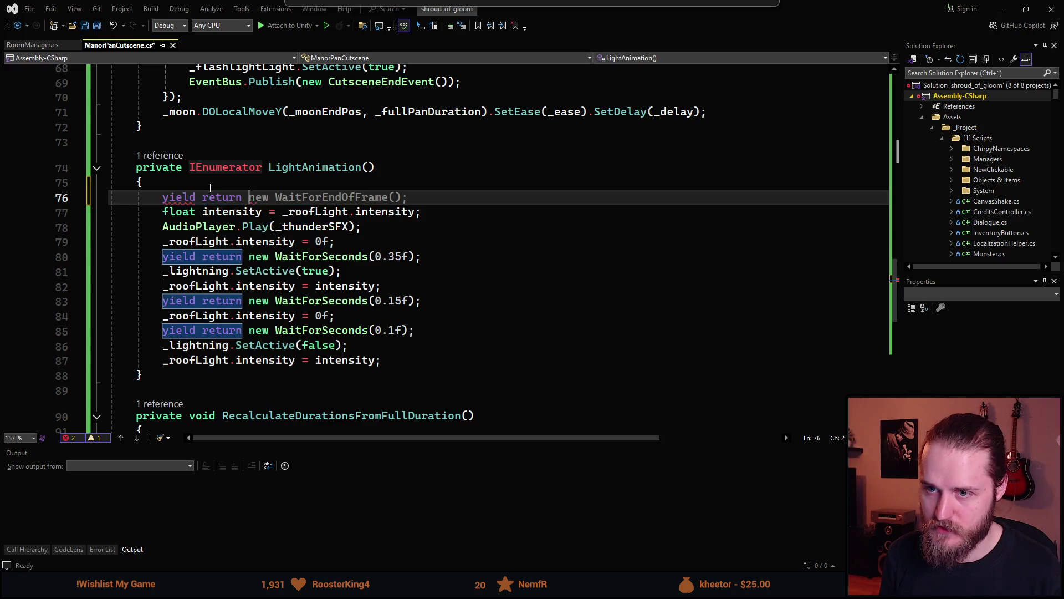
type("orSeconds(_de")
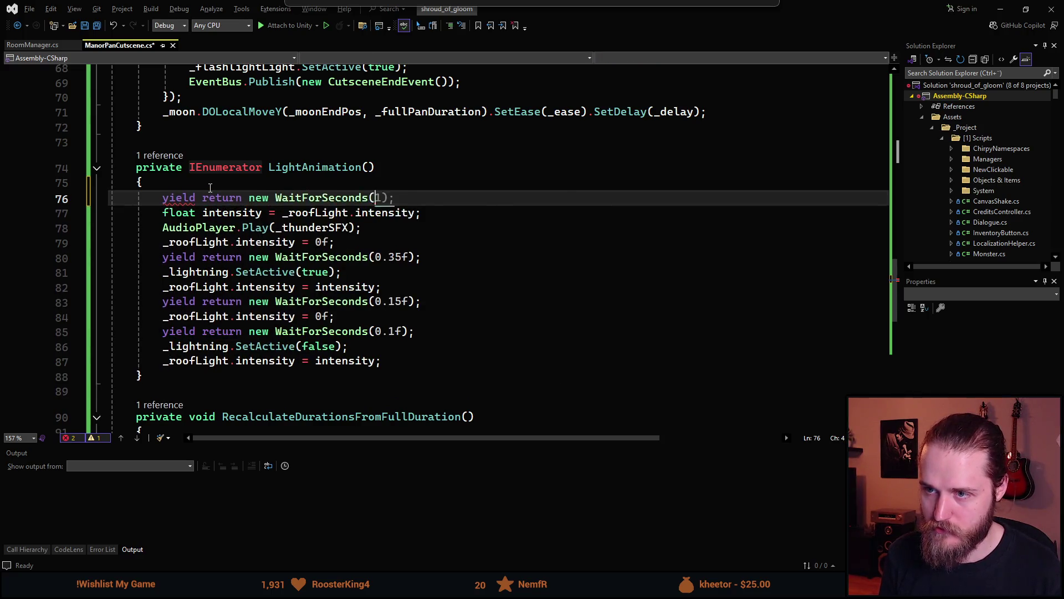
key("Tab")
type(";")
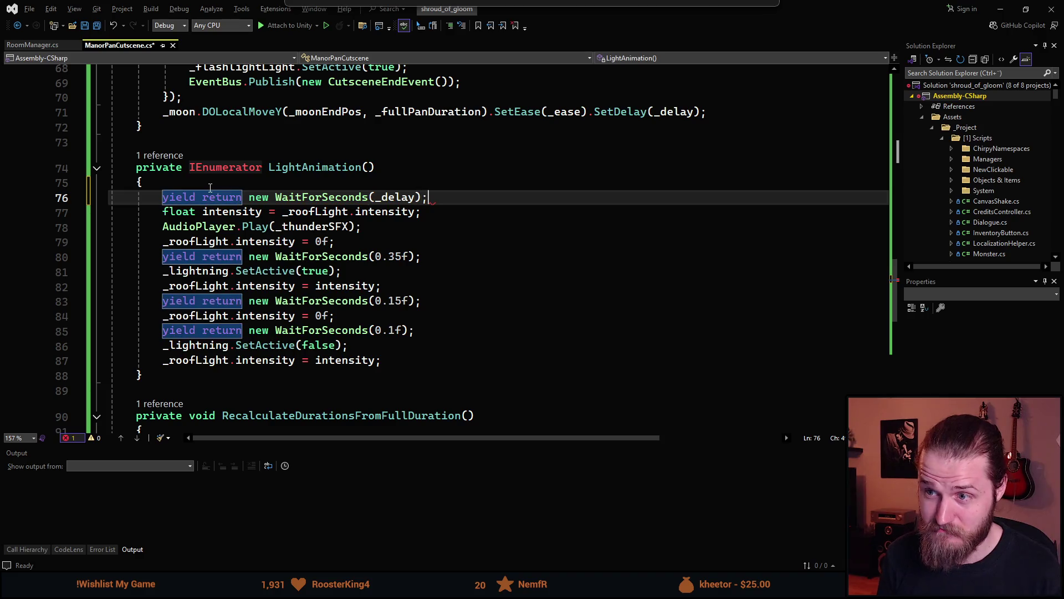
left_click(422, 241)
key("ctrl+s")
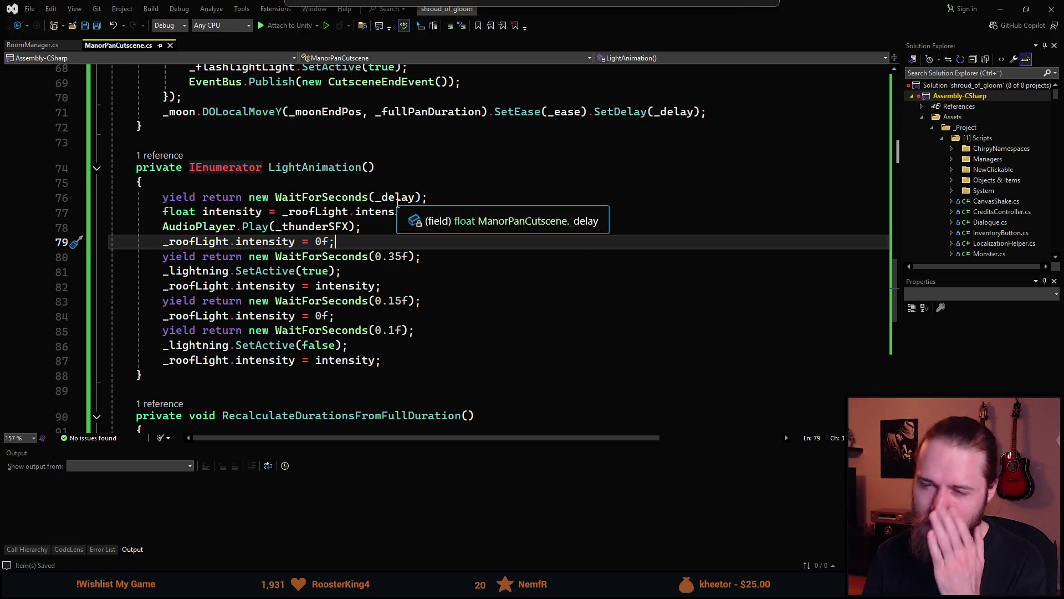
Duplicate the _delay field as a new _lightningDelay field placed above it, and save
scroll(398, 203, "up", 3)
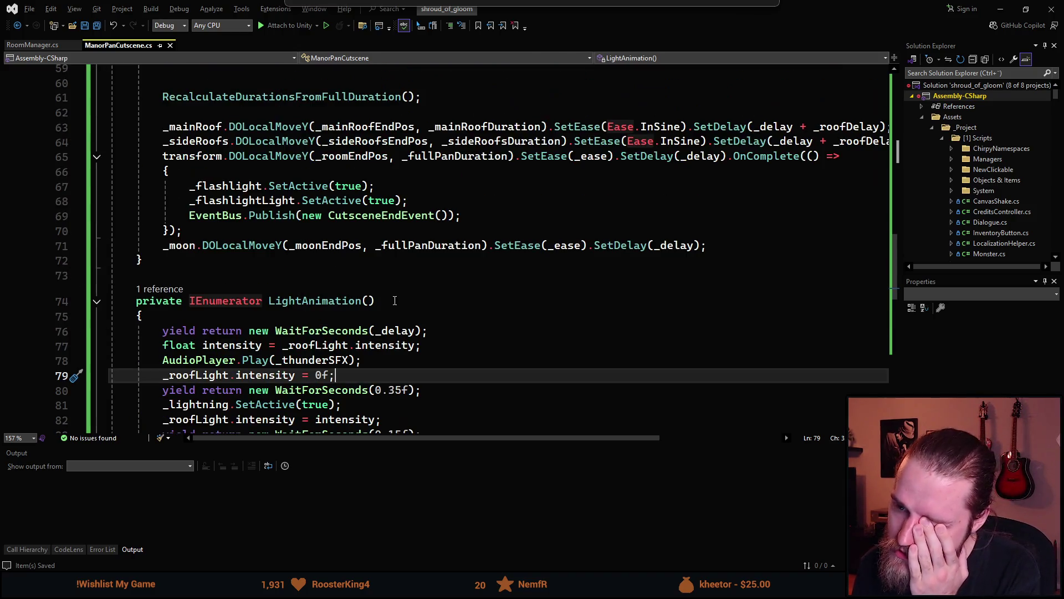
scroll(432, 315, "up", 3)
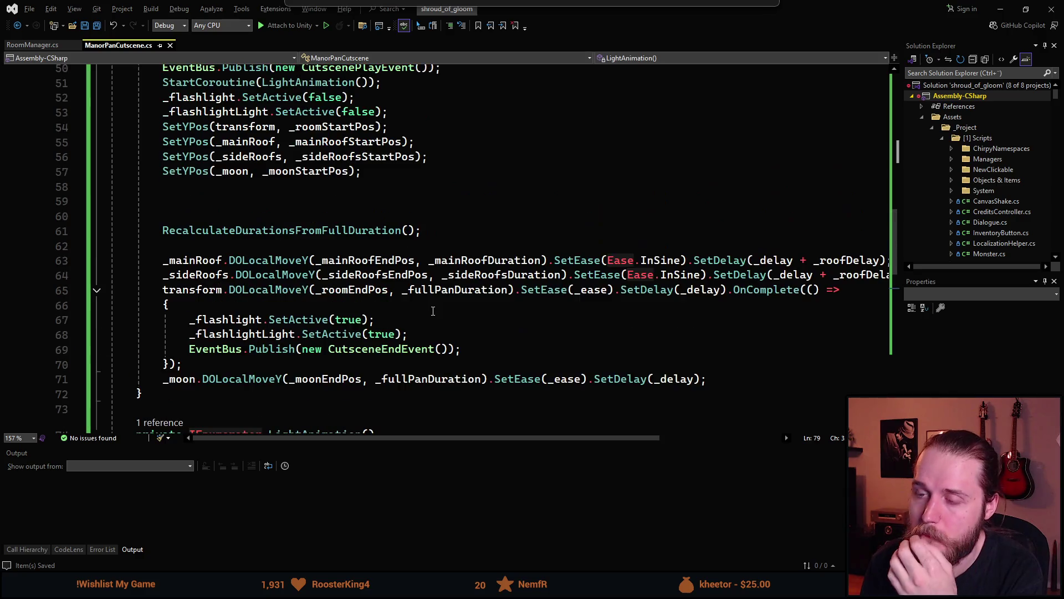
scroll(433, 311, "up", 1)
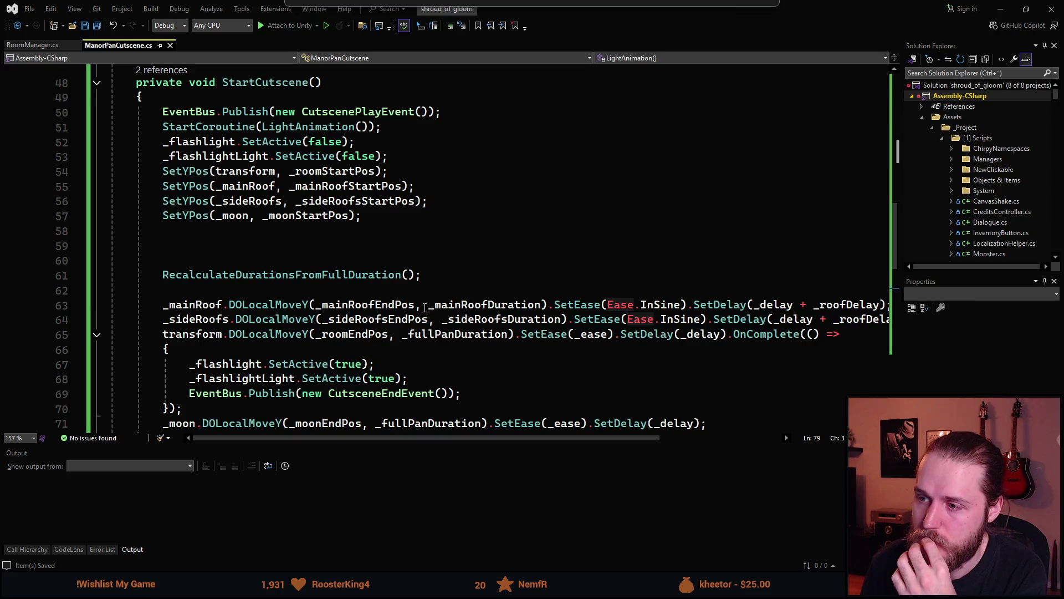
mouse_move(664, 309)
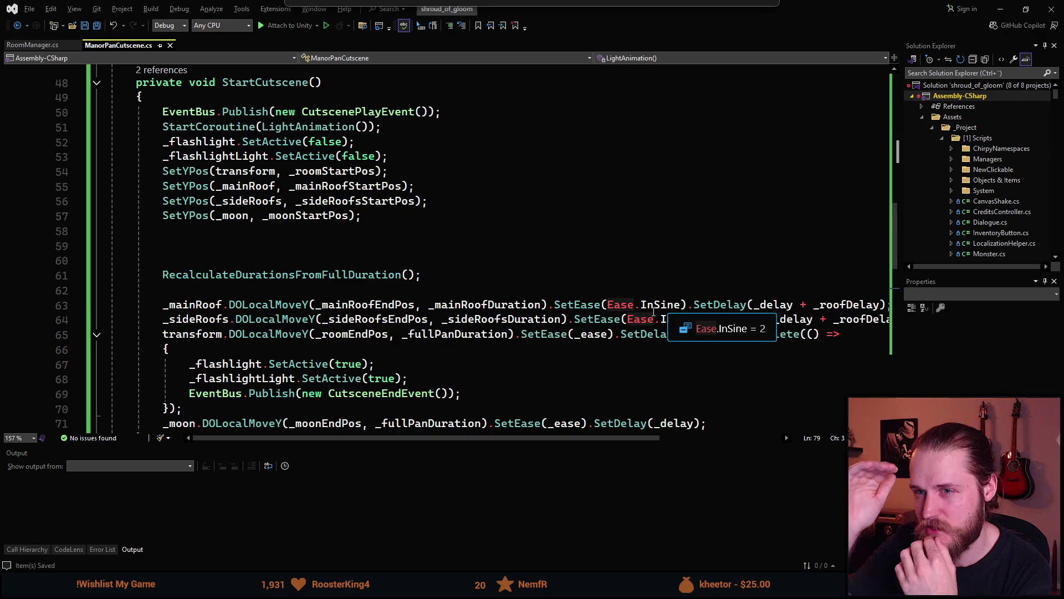
scroll(460, 196, "down", 8)
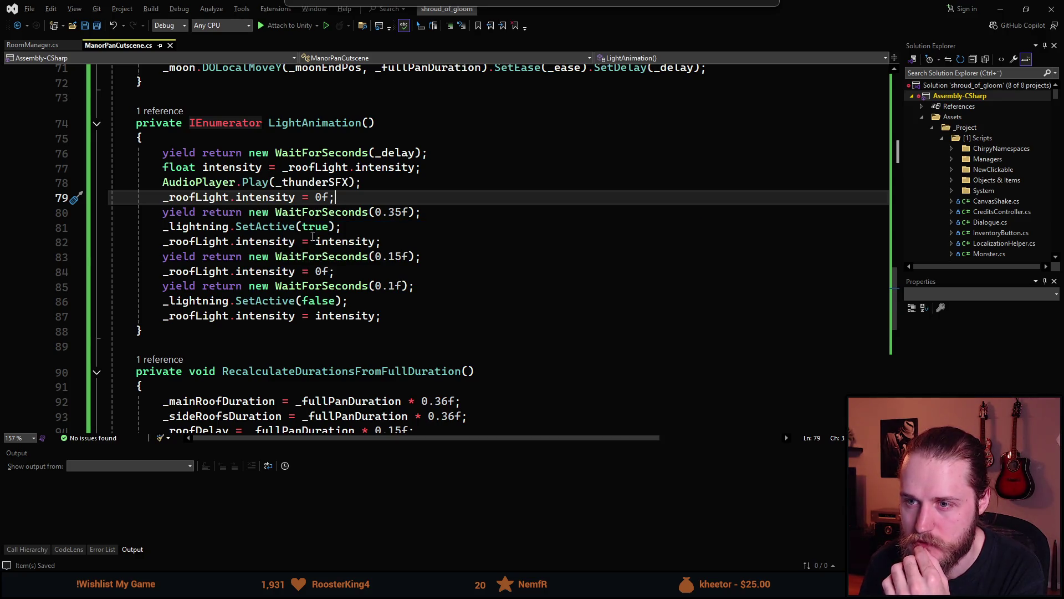
scroll(352, 279, "up", 18)
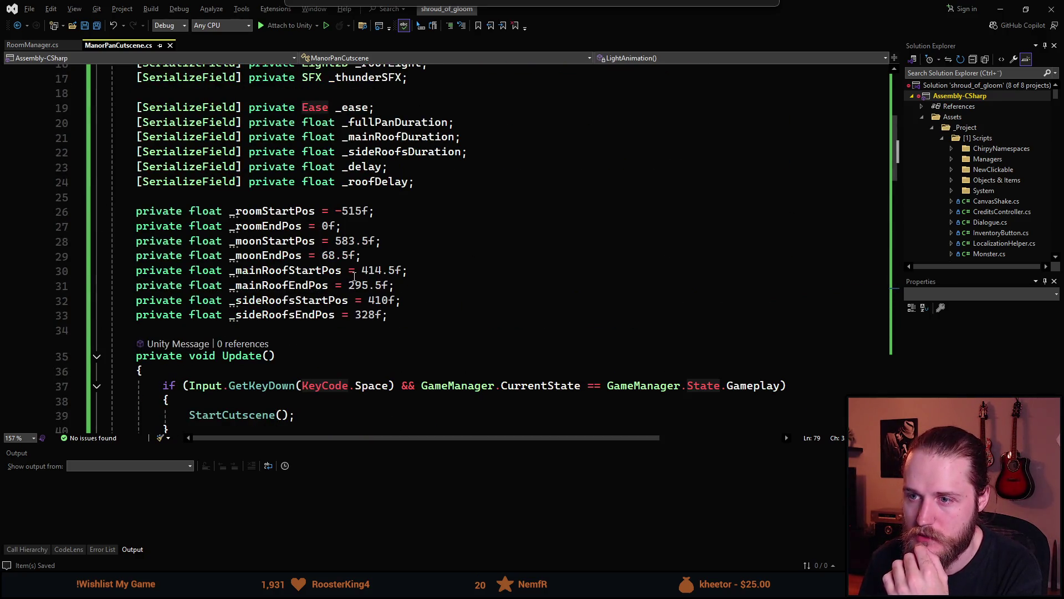
left_click(404, 167)
key("ctrl+d")
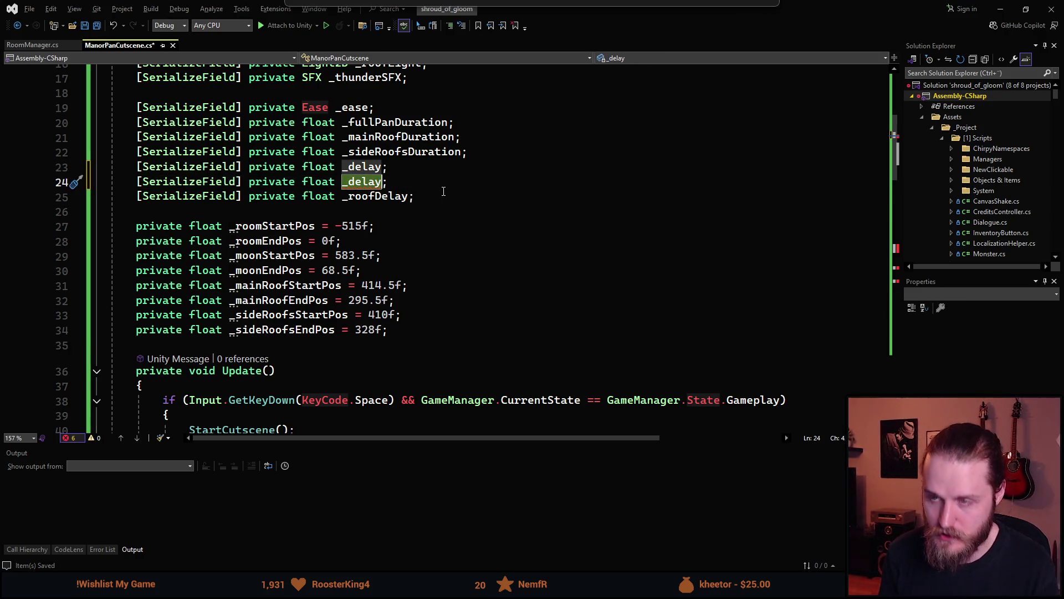
type("_lightningDelay")
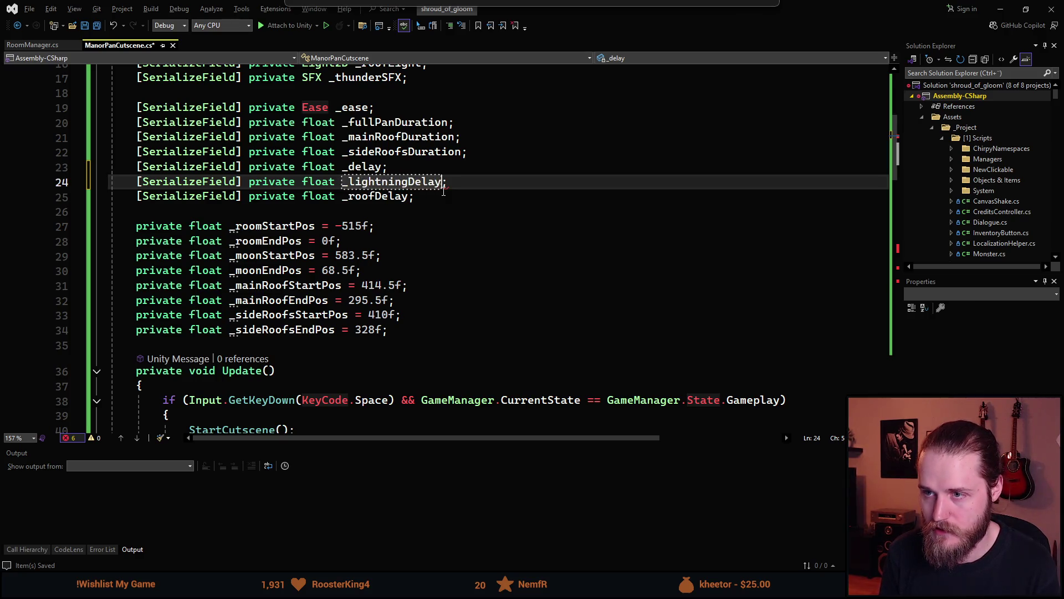
key("alt+Up")
key("ctrl+s")
Make LightAnimation's wait use _lightningDelay, then return to Unity to recompile
scroll(432, 187, "down", 15)
scroll(340, 198, "up", 8)
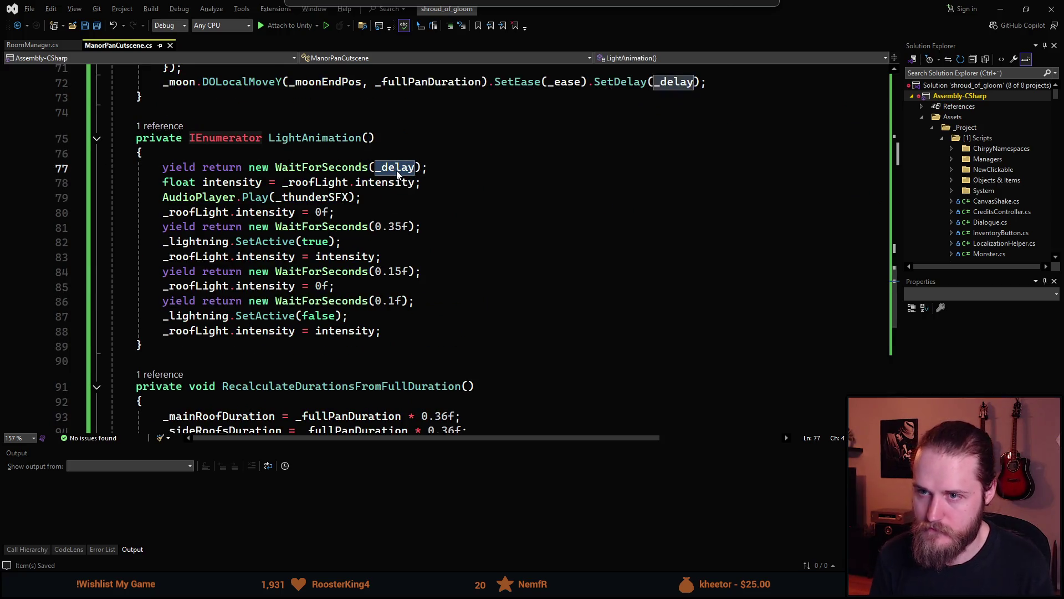
type("_light")
key("Tab")
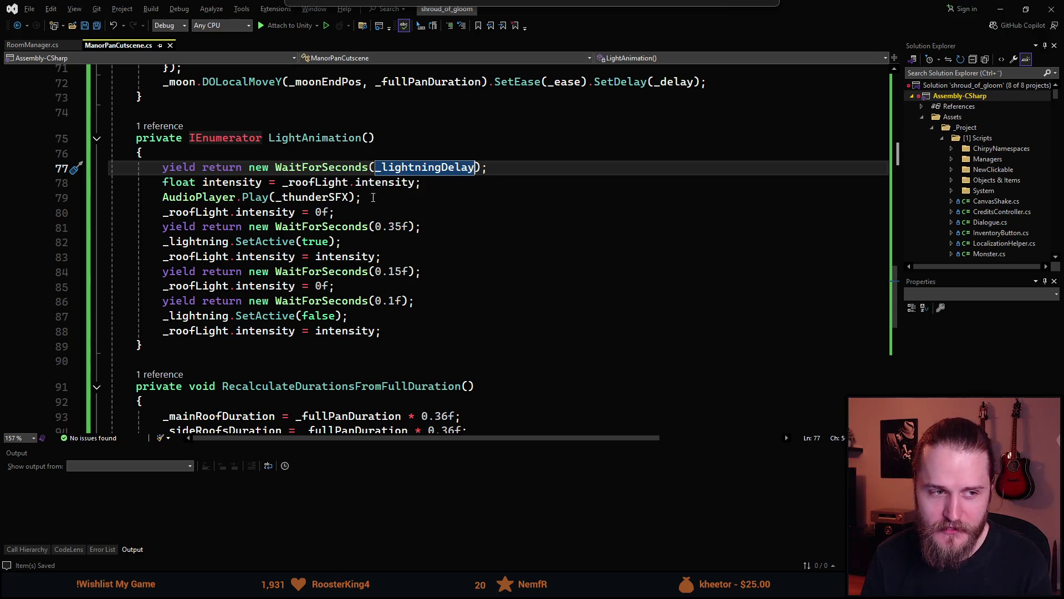
key("alt+Tab")
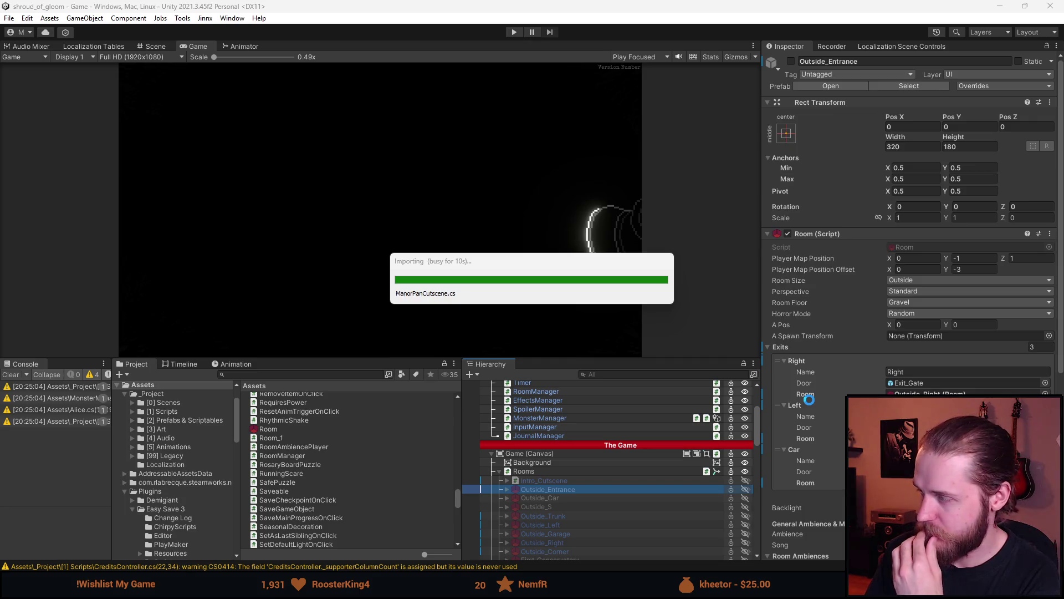
Let the scripts recompile, check for the new Lightning Delay setting, and enter Play mode
scroll(809, 401, "down", 8)
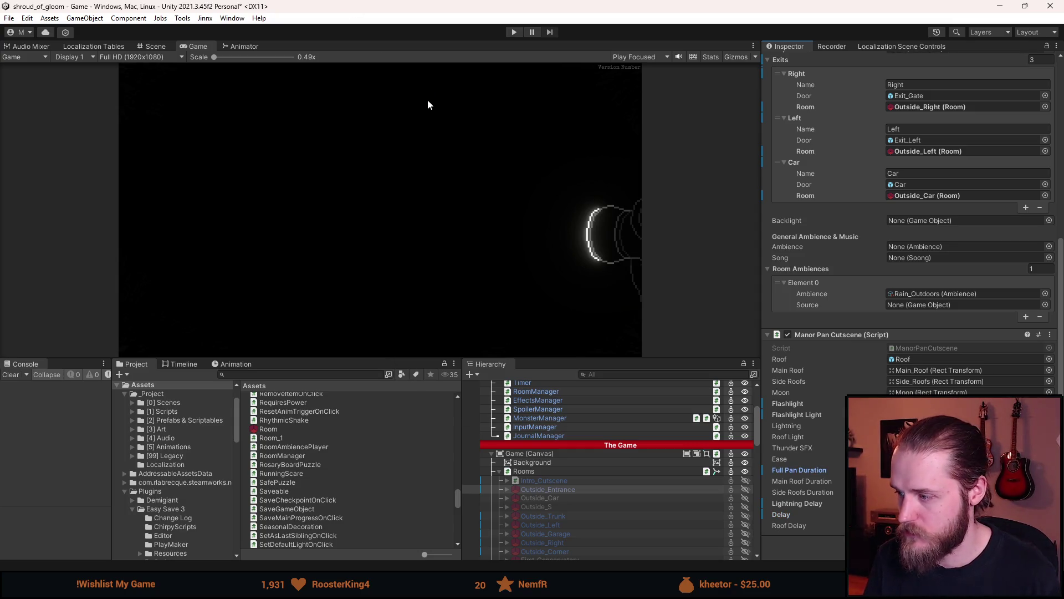
left_click(514, 33)
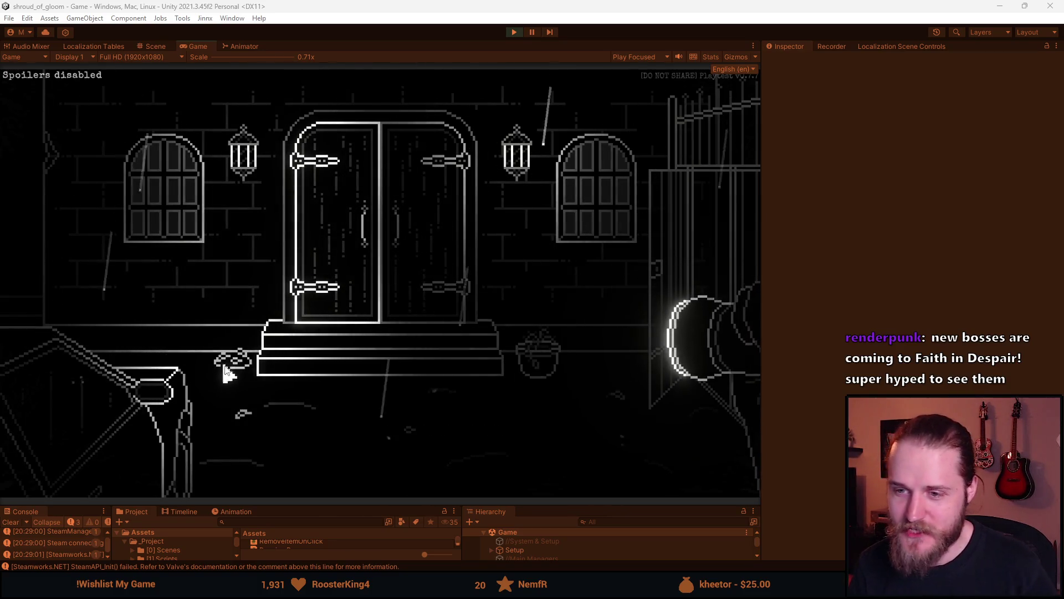
Trigger the manor pan cutscene twice to watch the lightning flash, then Save & Quit the game
left_click(323, 403)
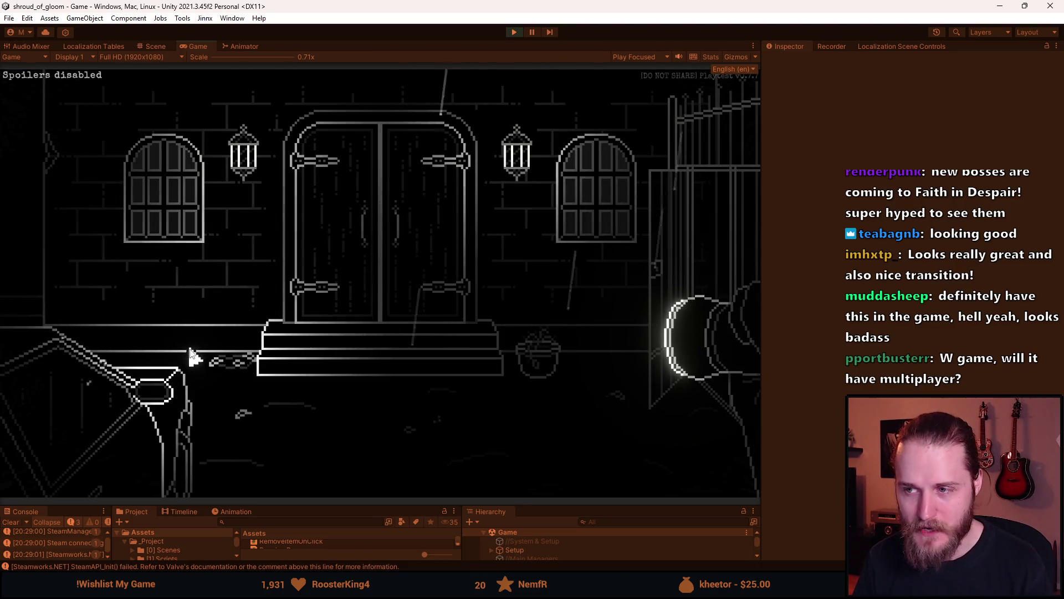
left_click(288, 347)
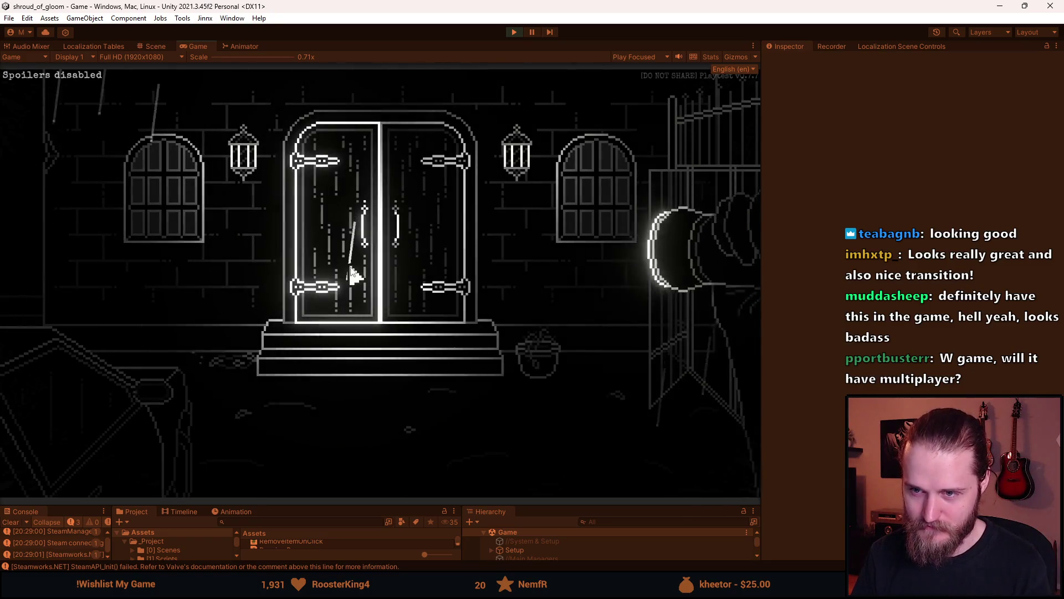
key("Escape")
left_click(371, 359)
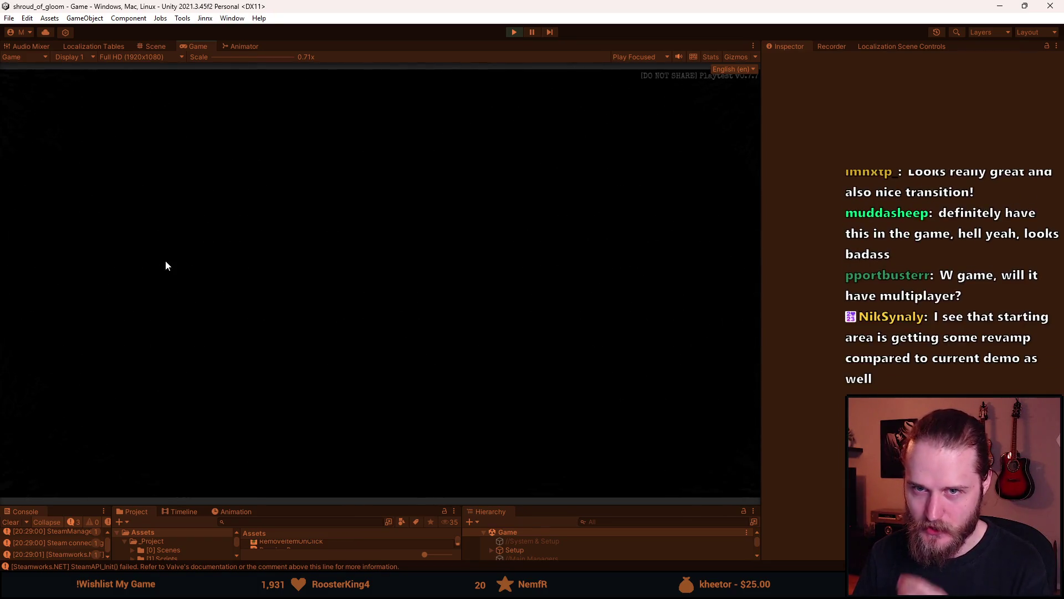
Start a new game in Slot 2, pause the opening drive, and switch to the Faith in Despair store page
left_click(161, 291)
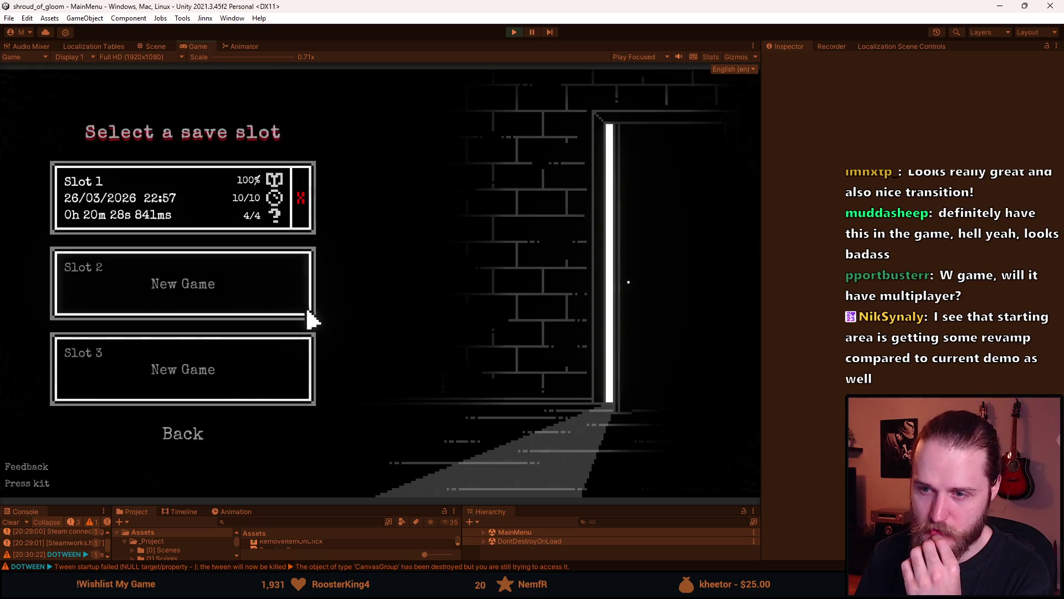
left_click(268, 287)
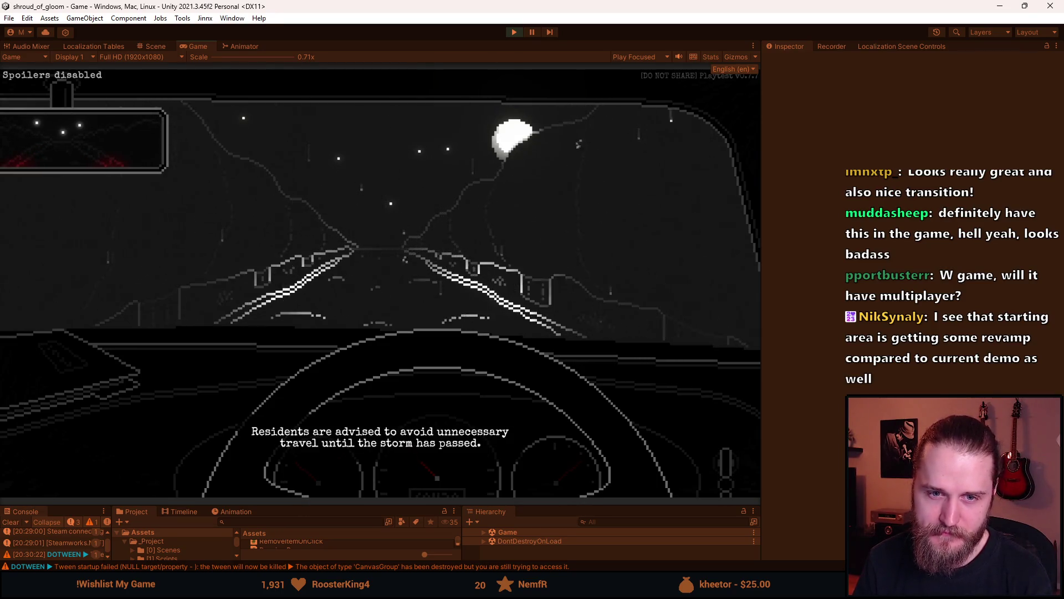
key("Escape")
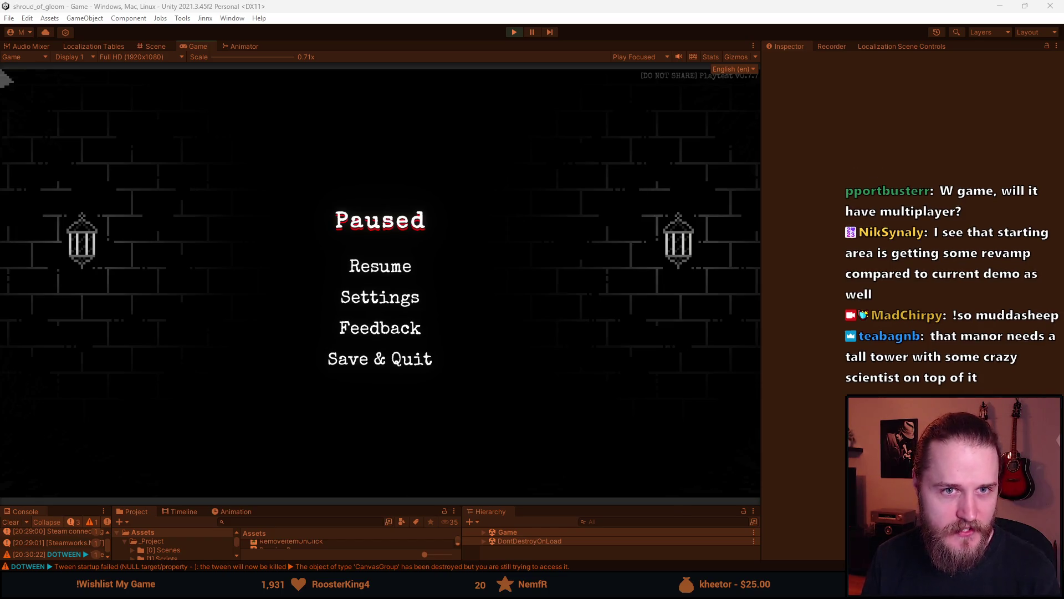
key("alt+Tab")
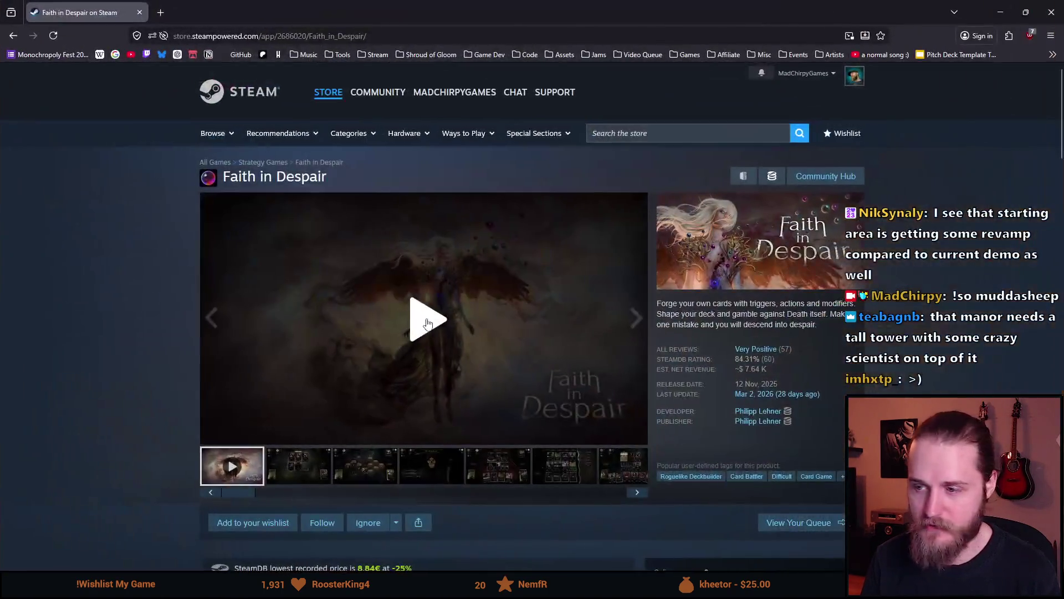
Scroll the Faith in Despair store page and view screenshots two through five
scroll(413, 327, "down", 3)
scroll(404, 349, "down", 2)
scroll(418, 342, "up", 3)
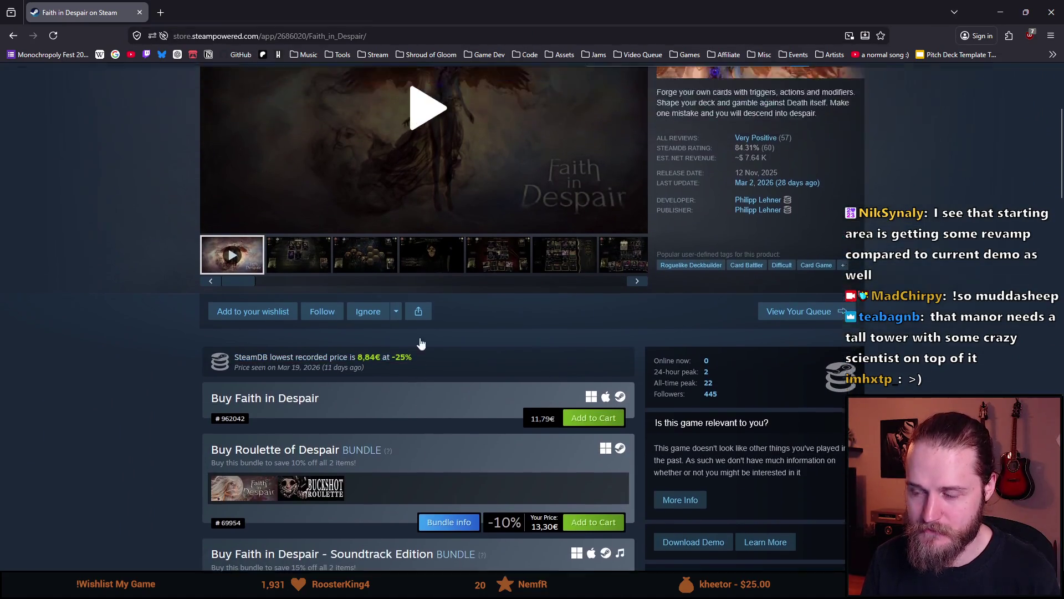
scroll(730, 239, "up", 2)
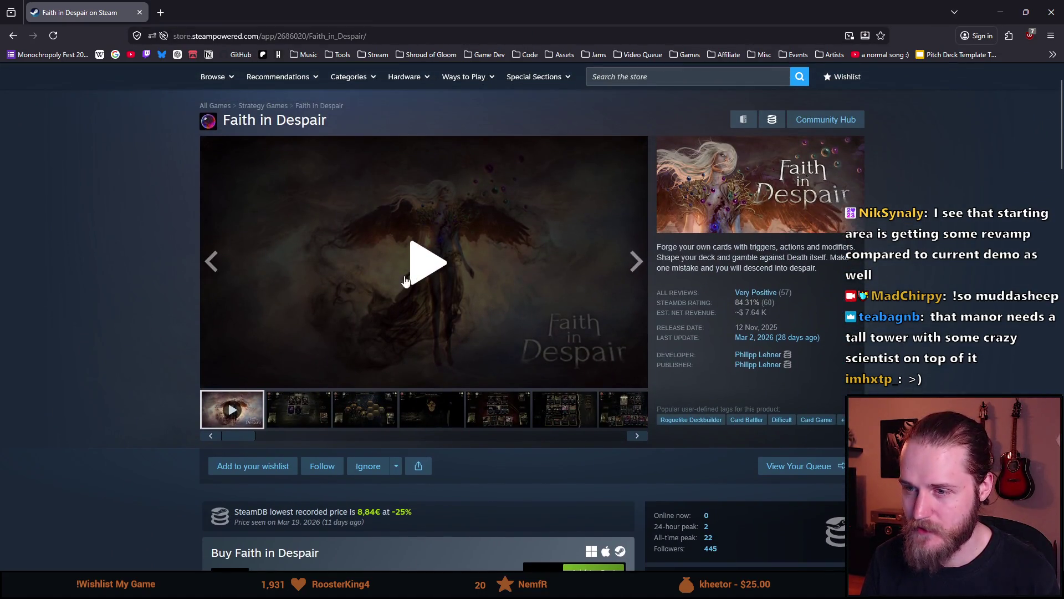
left_click(281, 415)
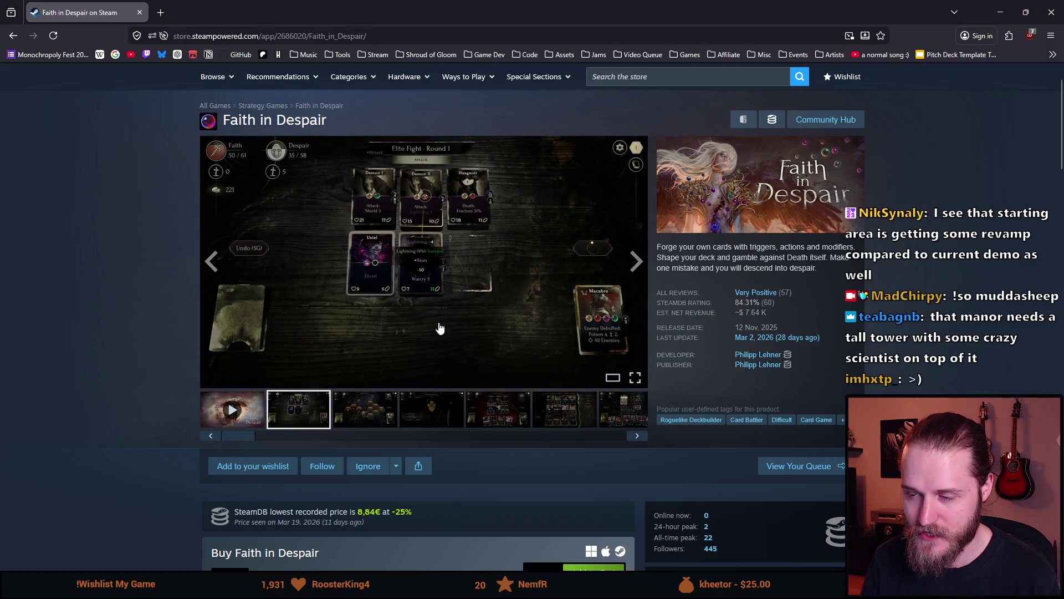
left_click(366, 416)
left_click(427, 421)
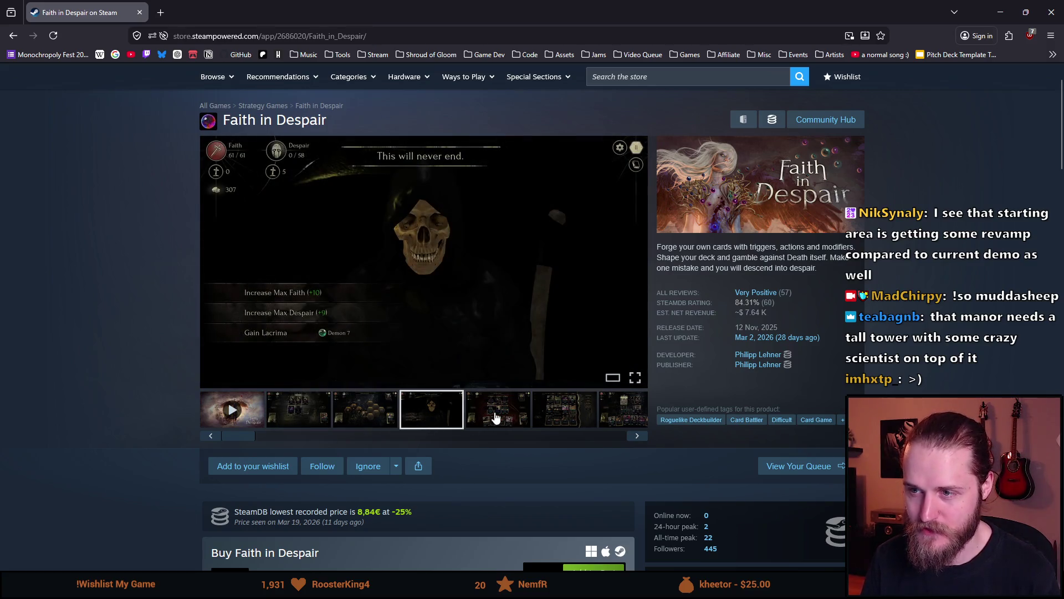
left_click(497, 413)
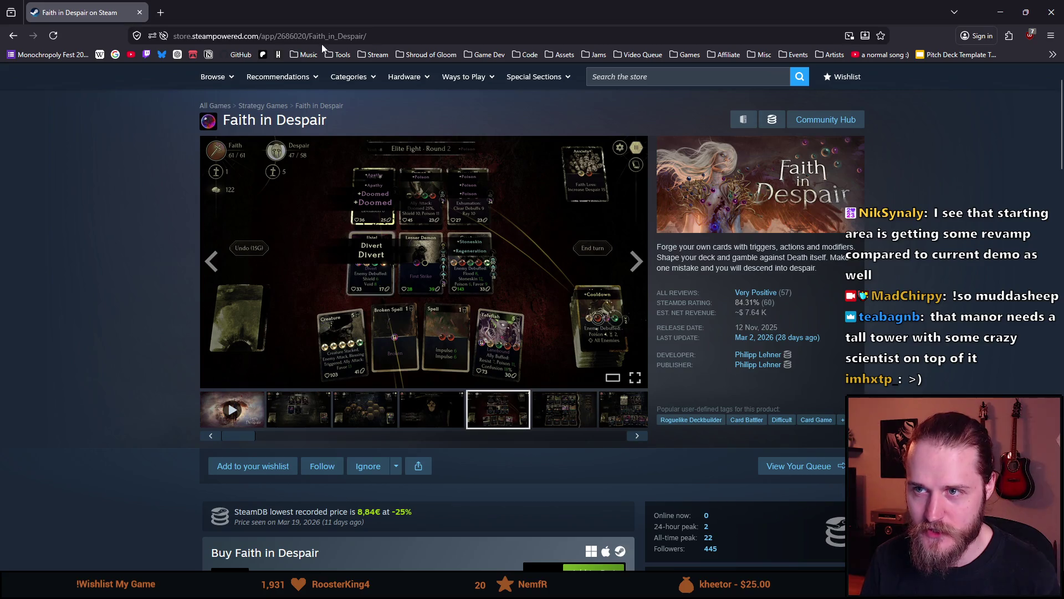
Copy the store page's full address and return to the page
left_click(322, 42)
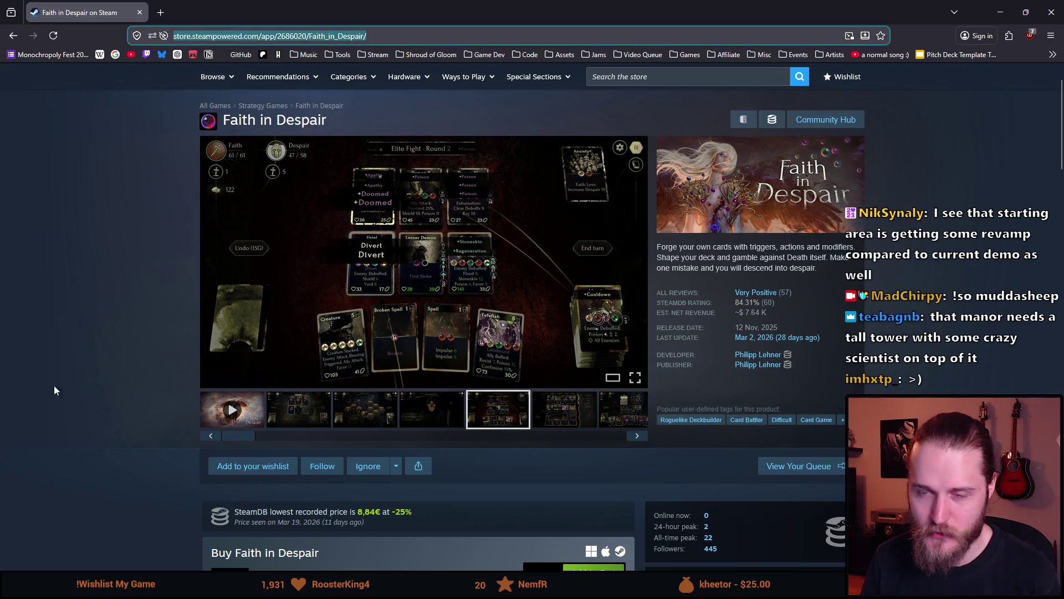
key("alt+Tab")
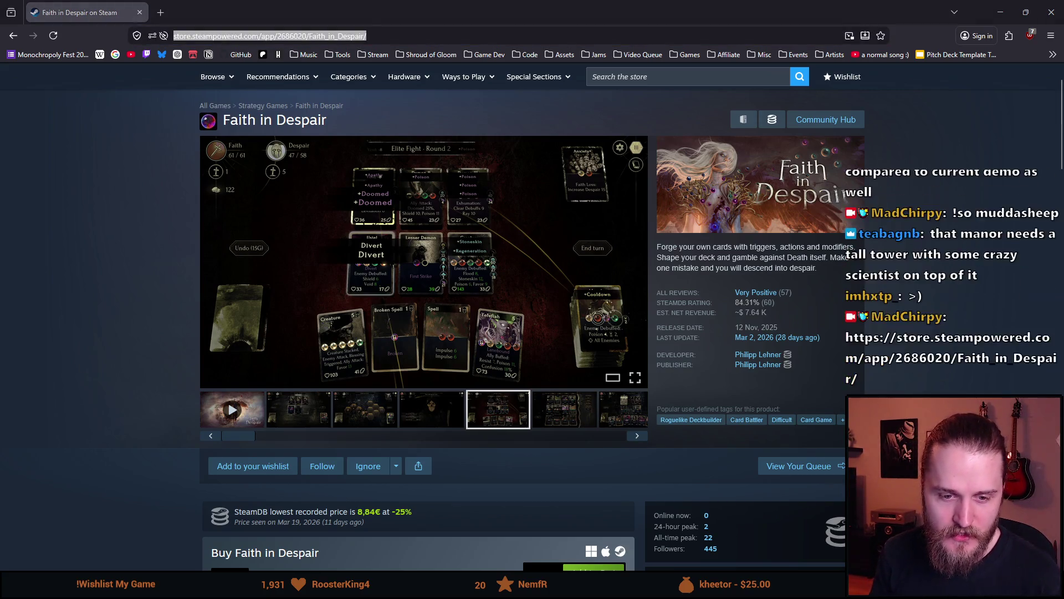
left_click(172, 243)
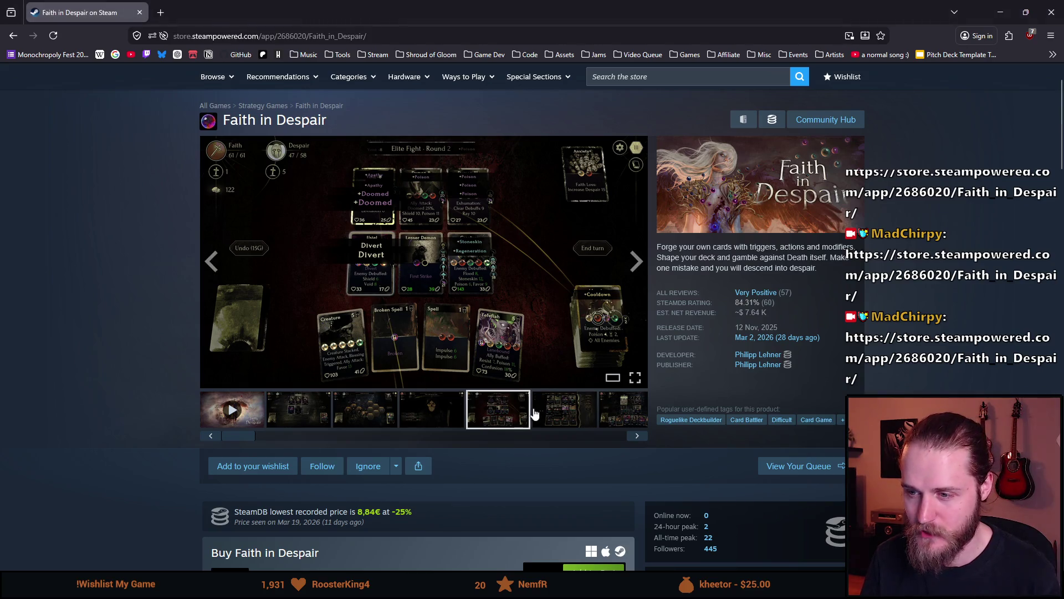
View the next screenshot, scroll through the description and back up, then close the browser window
left_click(556, 422)
scroll(484, 394, "down", 10)
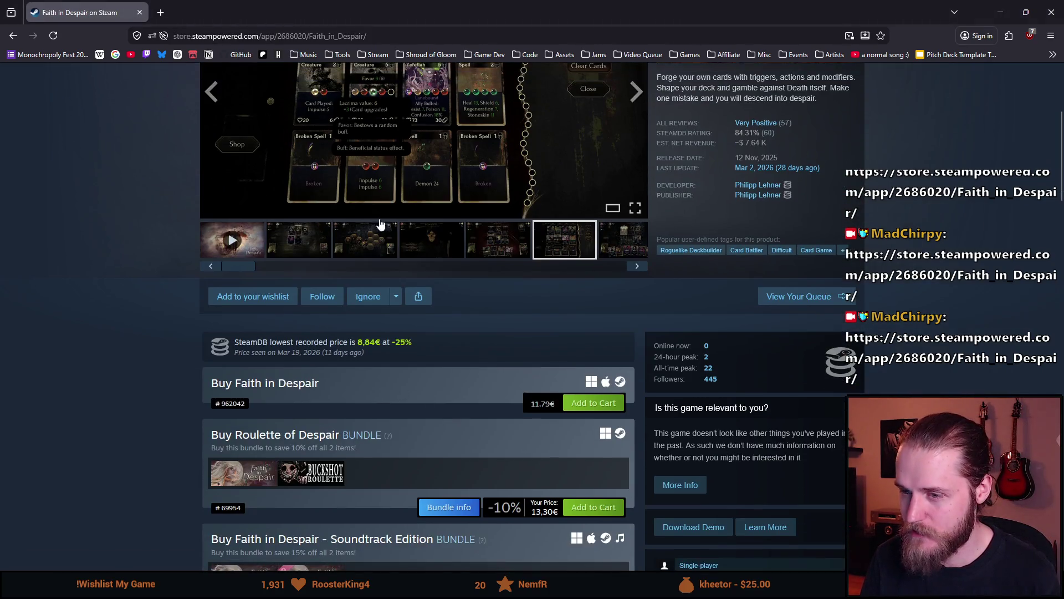
scroll(175, 396, "down", 10)
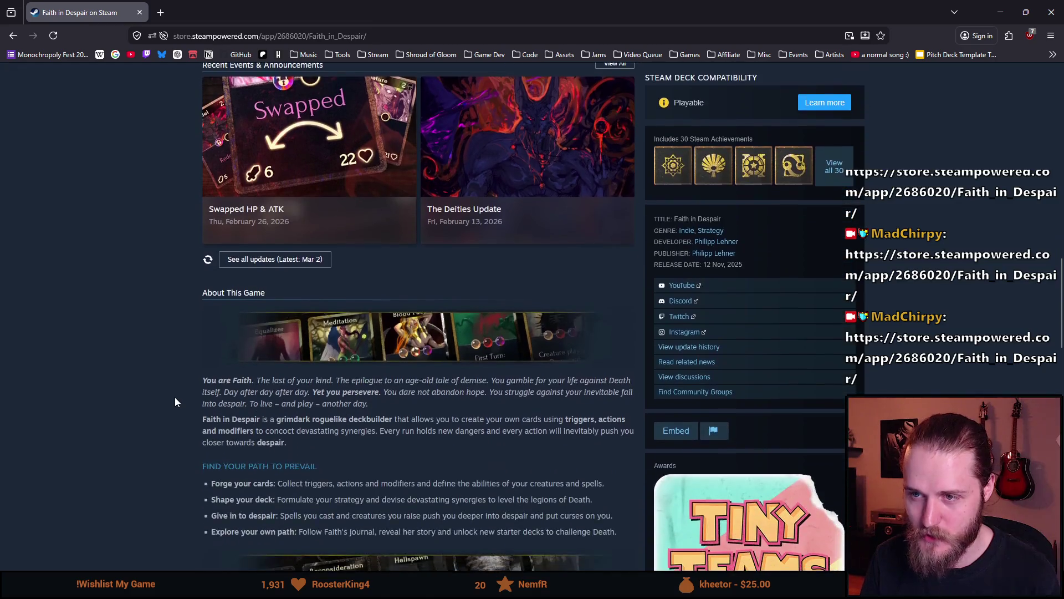
scroll(151, 355, "down", 5)
scroll(170, 443, "up", 20)
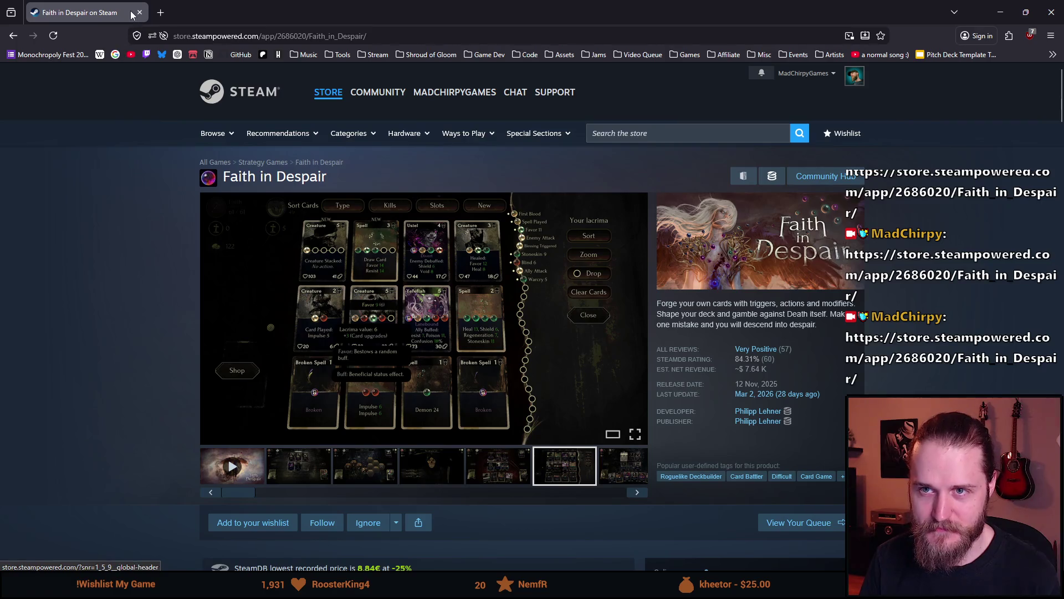
left_click(139, 12)
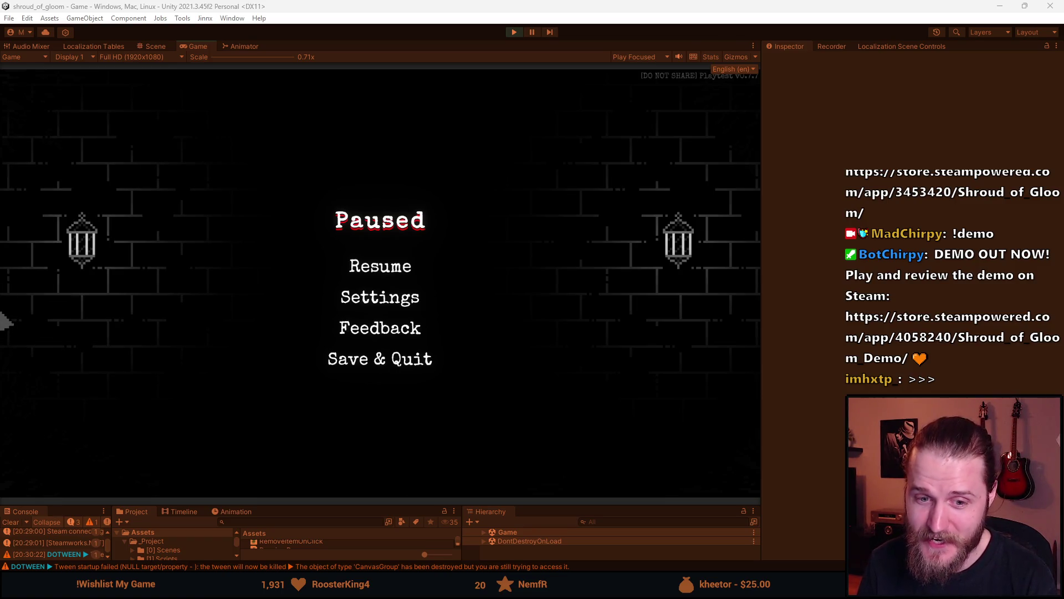
Resume the game, view the dashboard document, exit the car to the manor entrance, and open the dev tools with F1
left_click(380, 277)
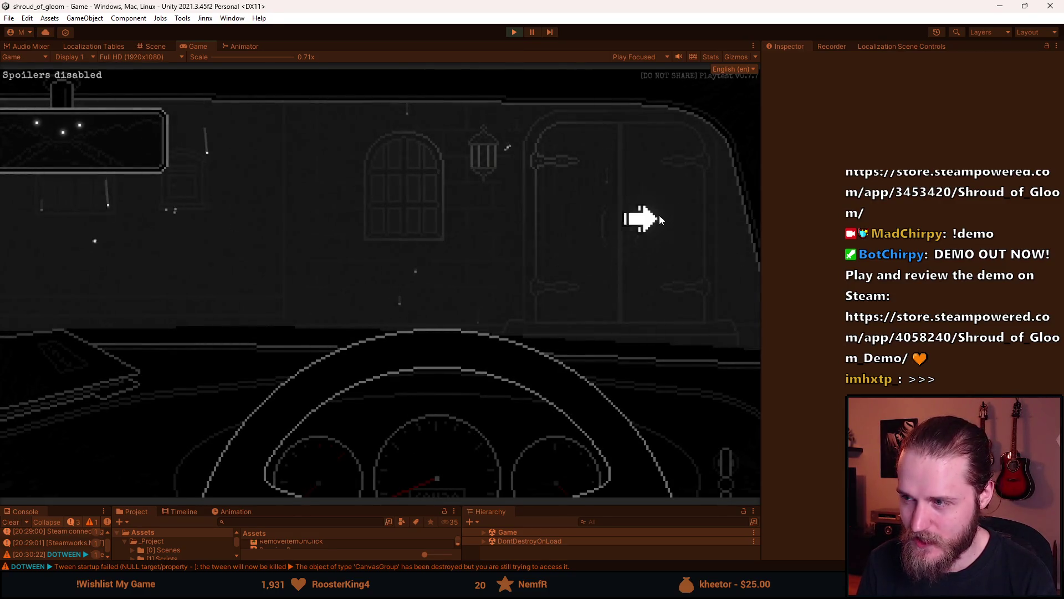
left_click(109, 375)
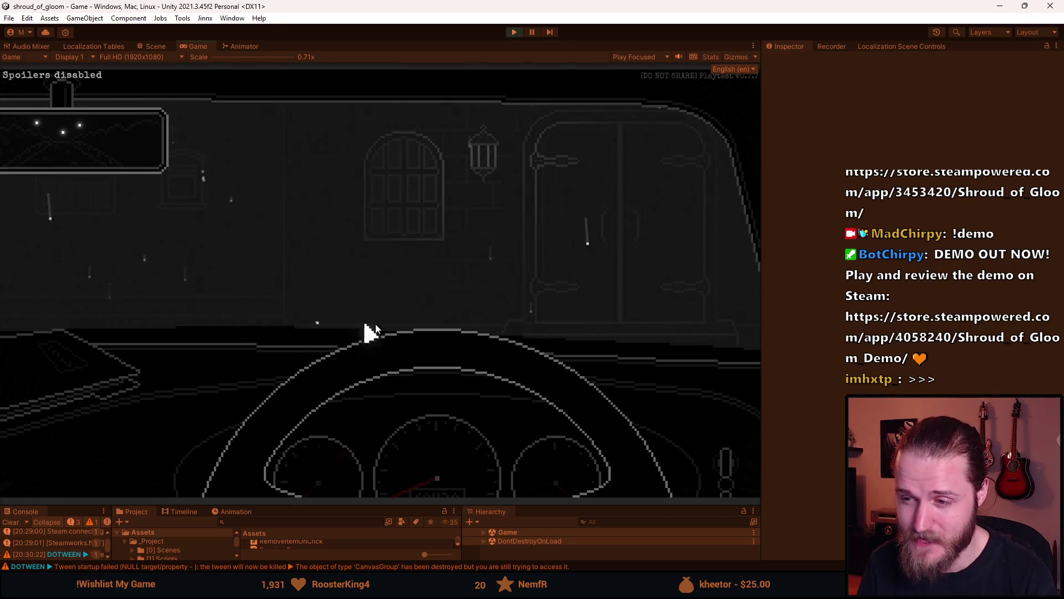
left_click(656, 214)
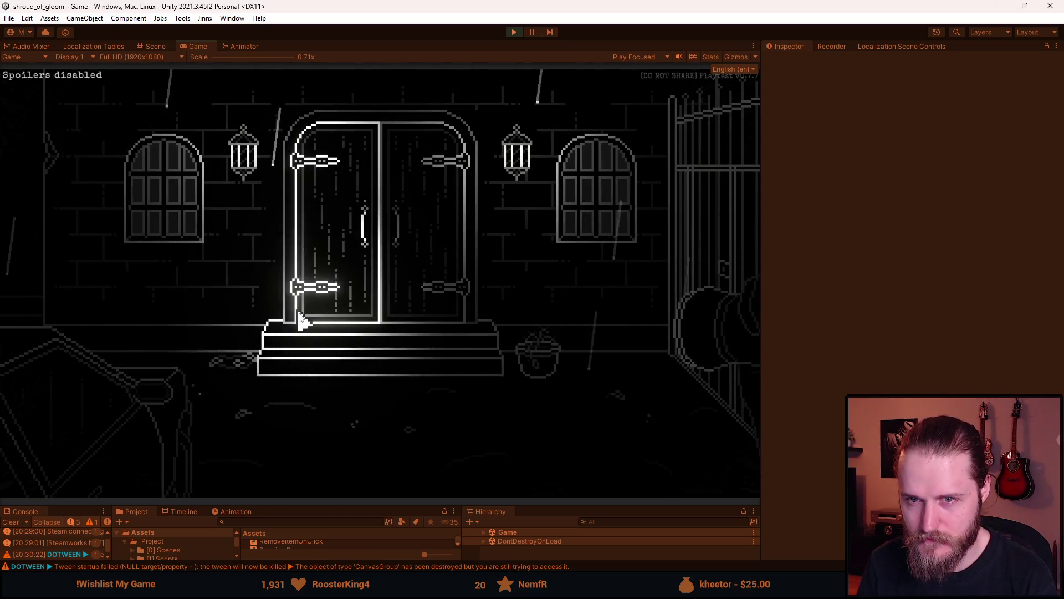
key("F1")
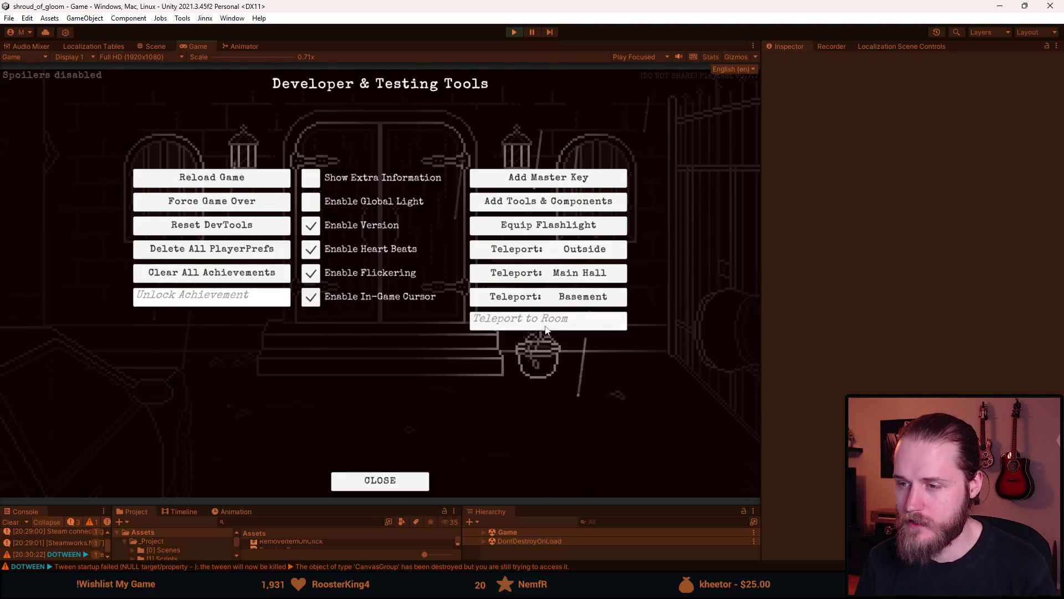
Teleport to the Outside_Car room using the Teleport to Room field
left_click(528, 329)
type("Outside_Car")
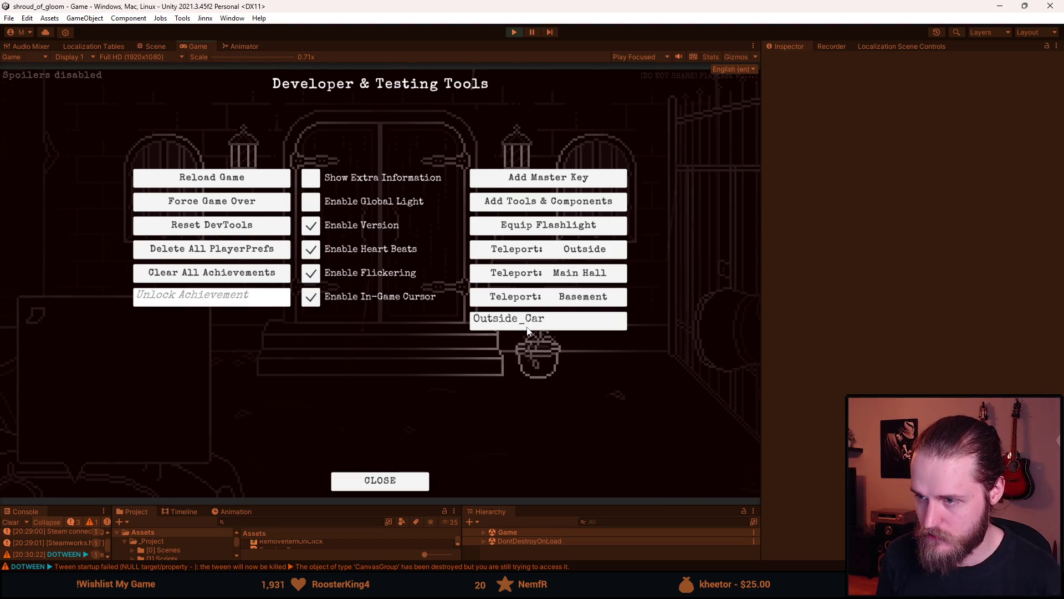
key("Return")
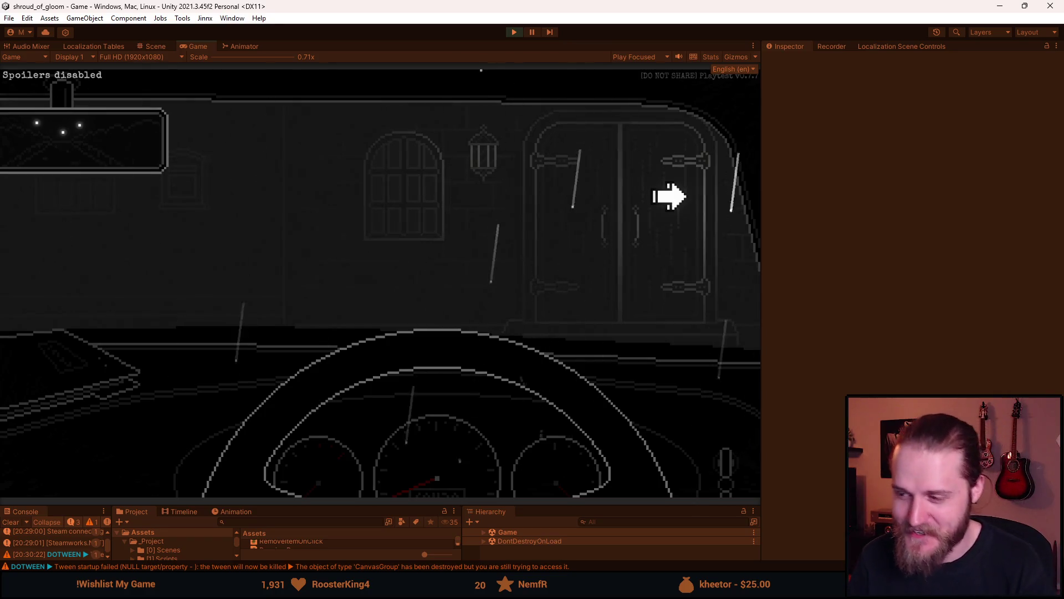
Step out of the car toward the manor, then reopen the dev tools and select the old room name
left_click(668, 197)
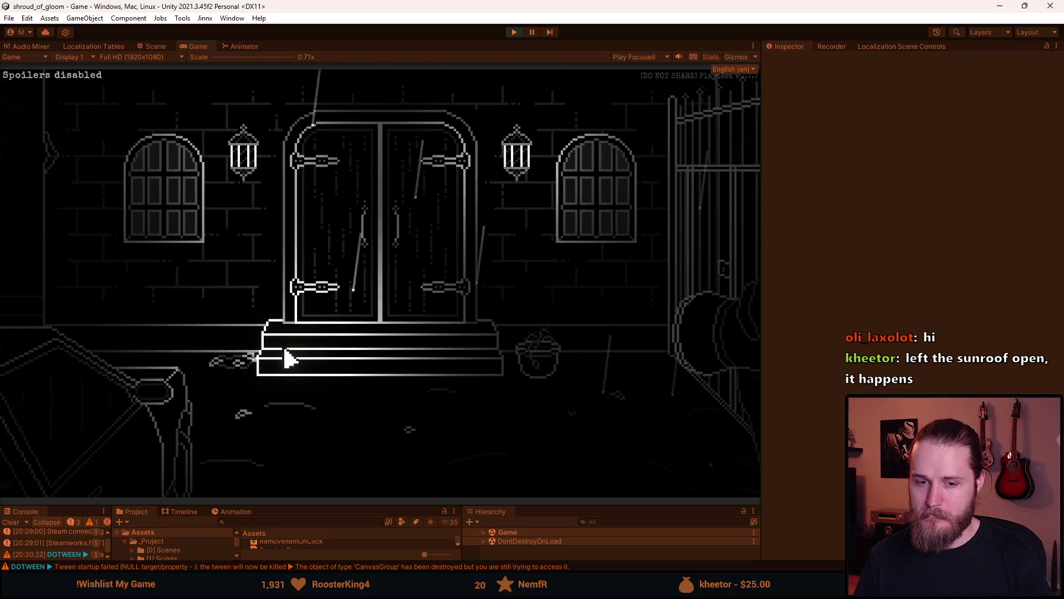
key("grave")
left_click(543, 321)
Replace the room name with Outside_Car and teleport there
key("BackSpace")
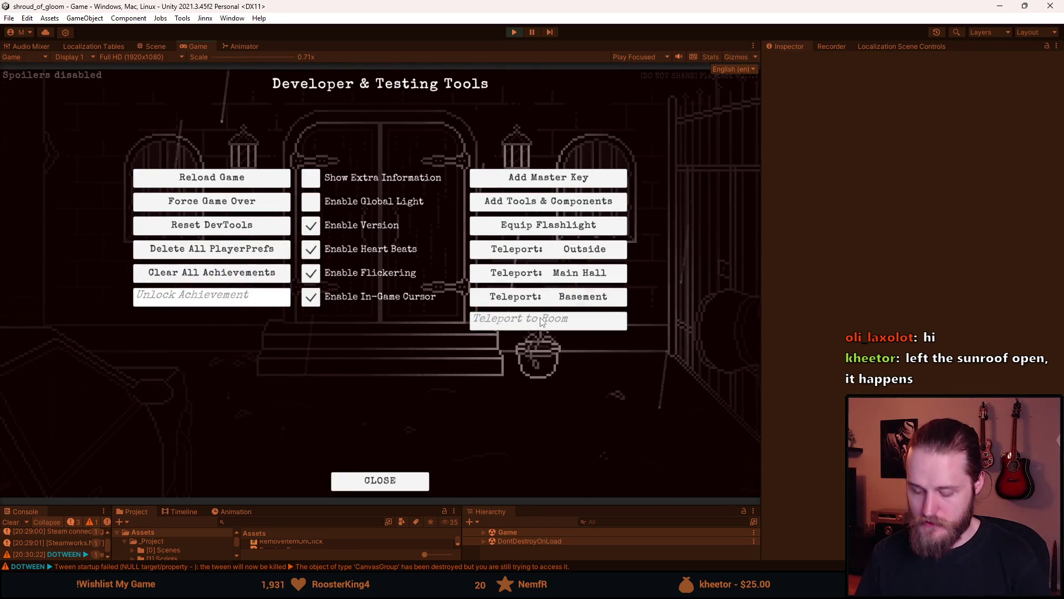
type("Outside_Car")
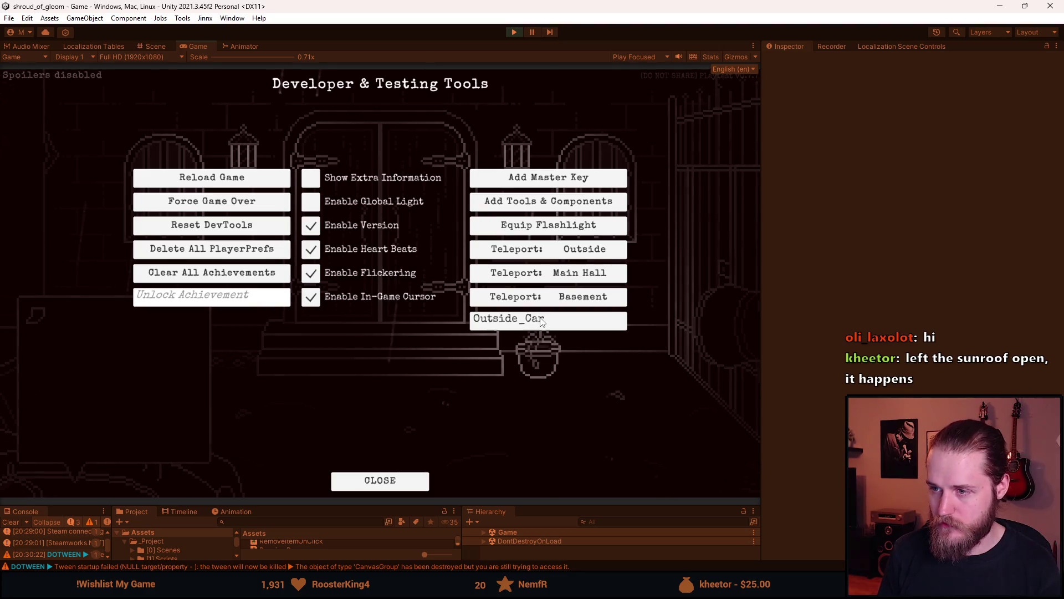
key("Return")
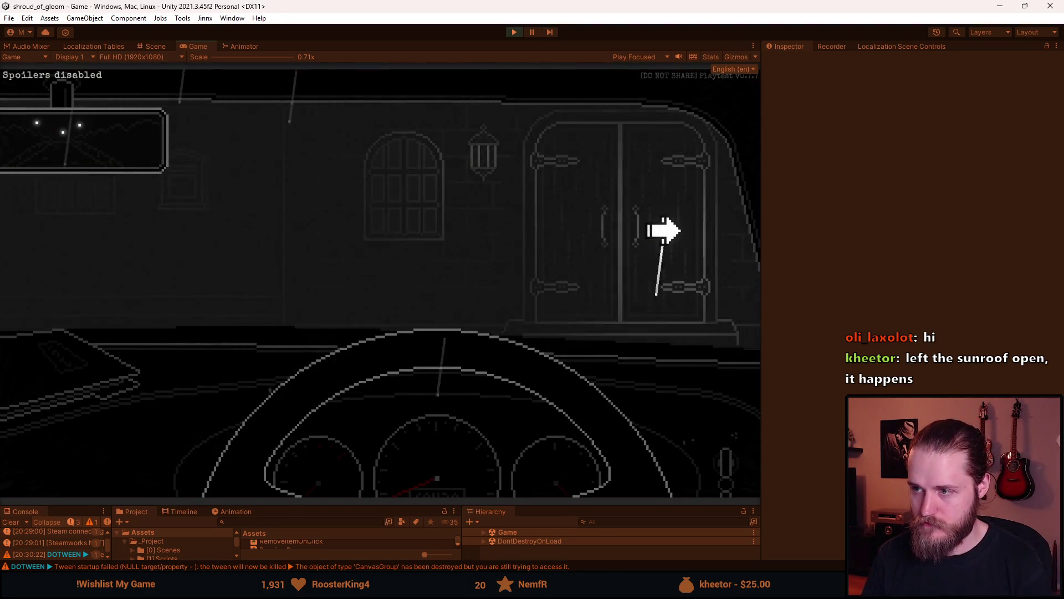
Leave the car, advance the manor-entrance cutscene, and walk left around the manor
left_click(665, 229)
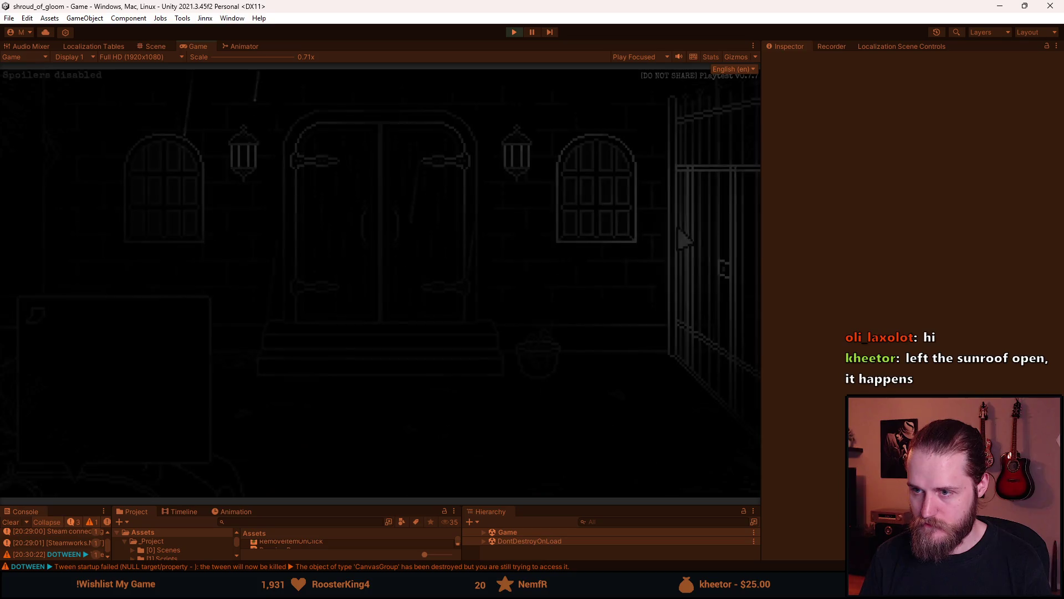
left_click(713, 238)
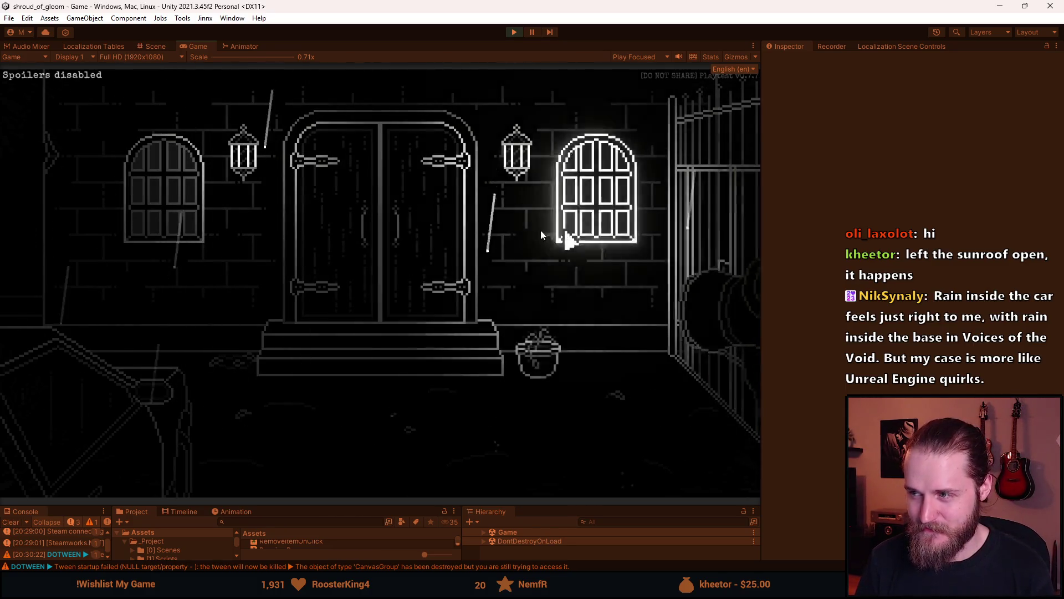
left_click(28, 217)
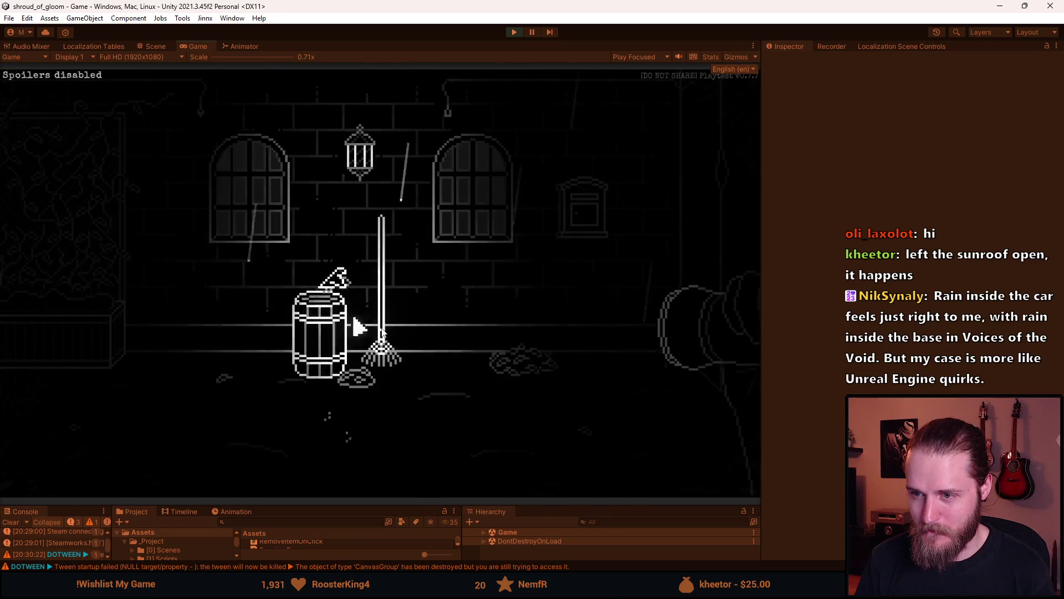
Walk to the outdoor fuse box, inspect it and its warning panel, then return to the manor's front door
left_click(60, 274)
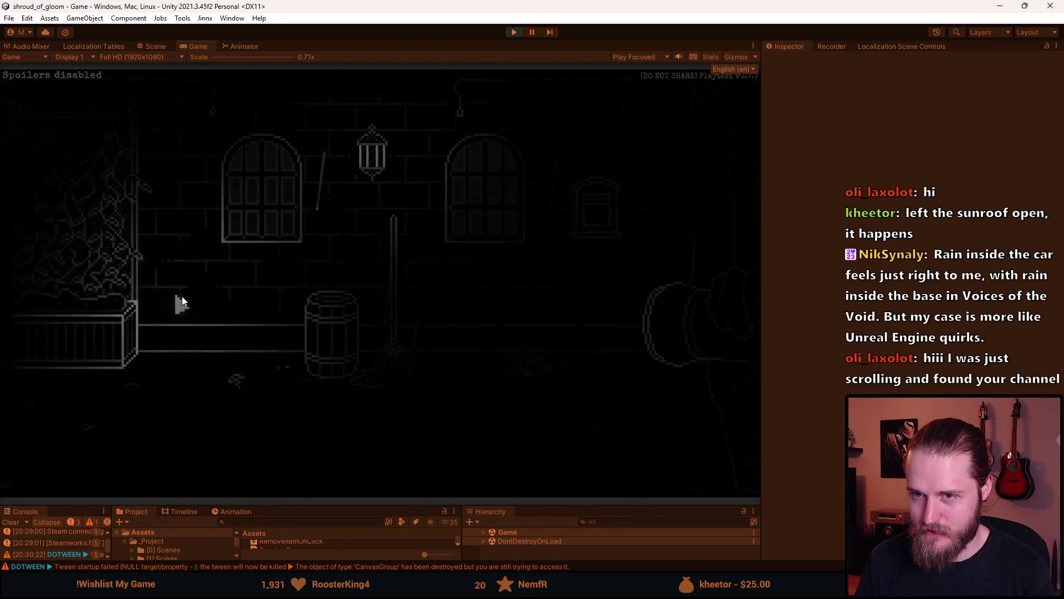
left_click(560, 206)
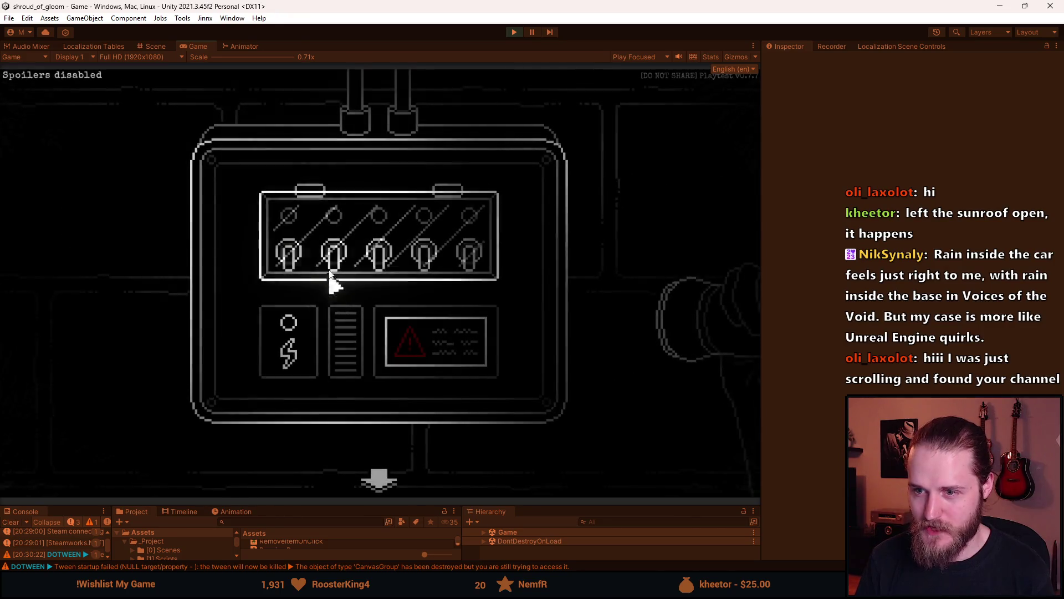
left_click(392, 355)
left_click(377, 481)
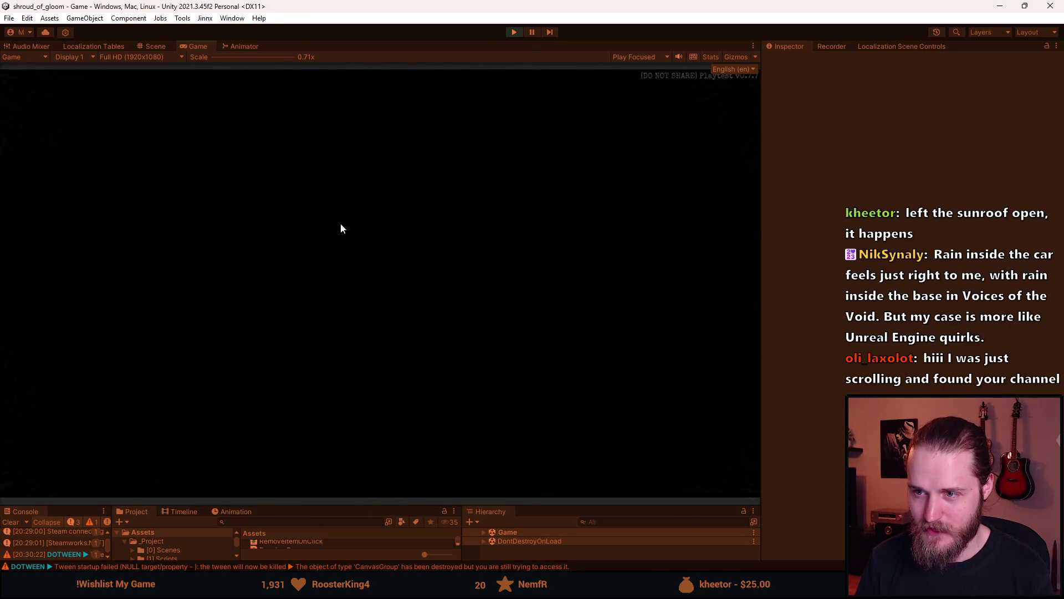
left_click(697, 260)
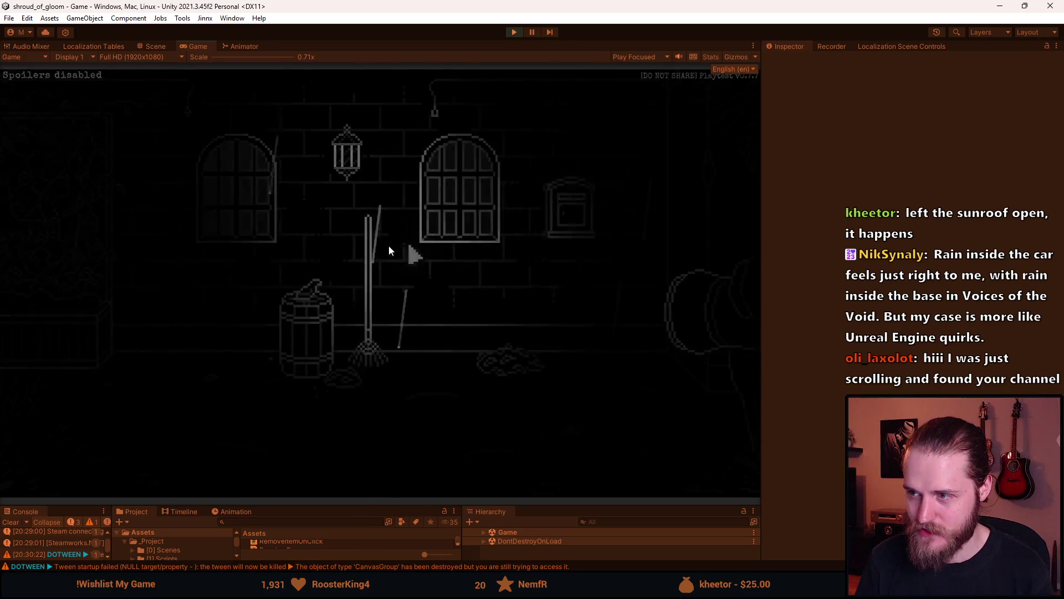
left_click(329, 284)
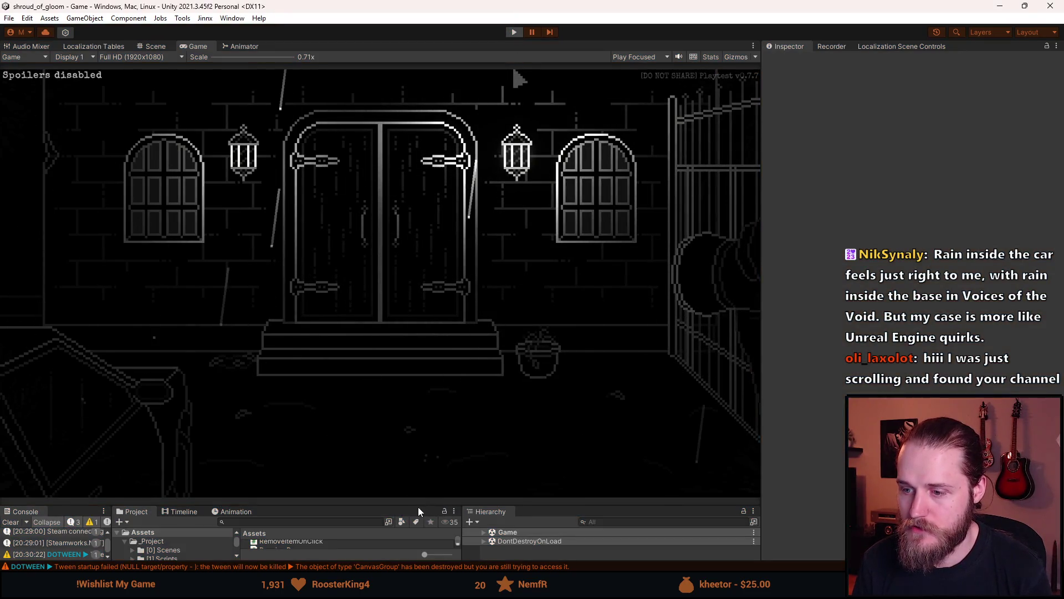
Stop play mode, activate Outside_Car in the Hierarchy, restart play mode, and enlarge the Game view again
key("ctrl+p")
left_click_drag(418, 506, 421, 356)
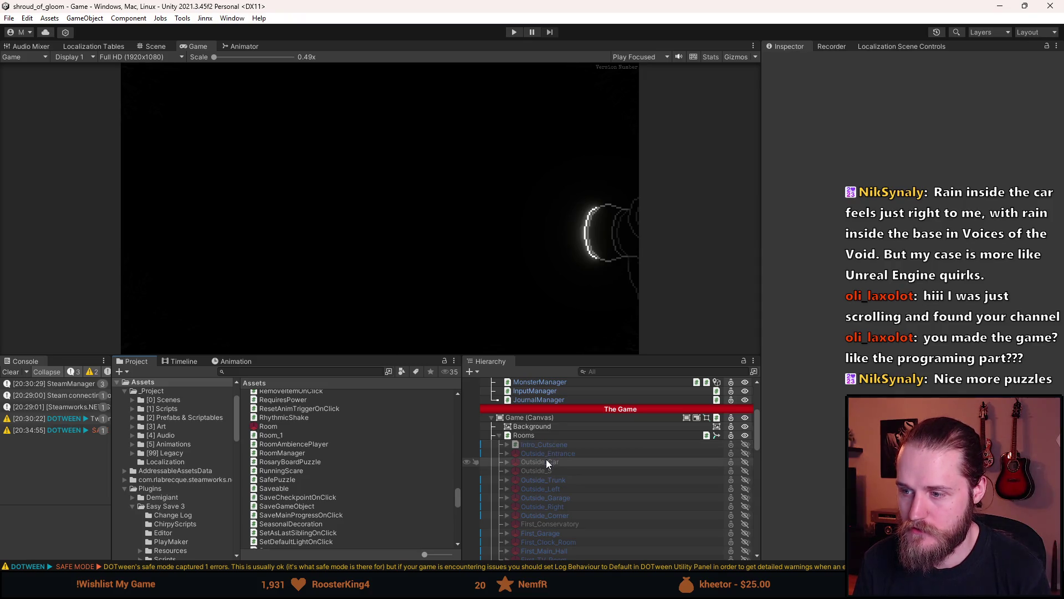
key("shift+a")
left_click(514, 32)
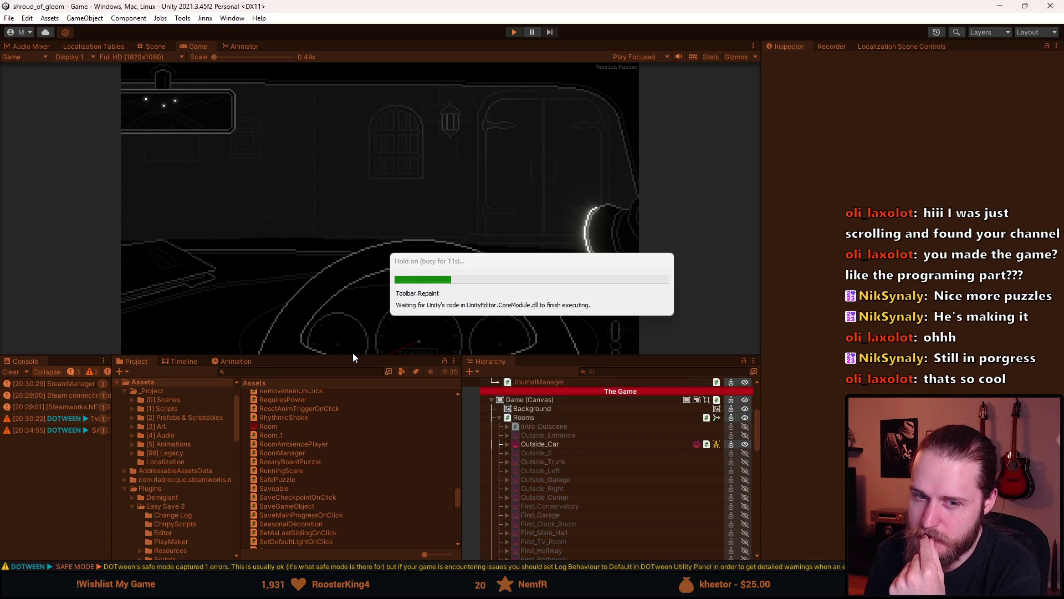
left_click_drag(349, 356, 339, 469)
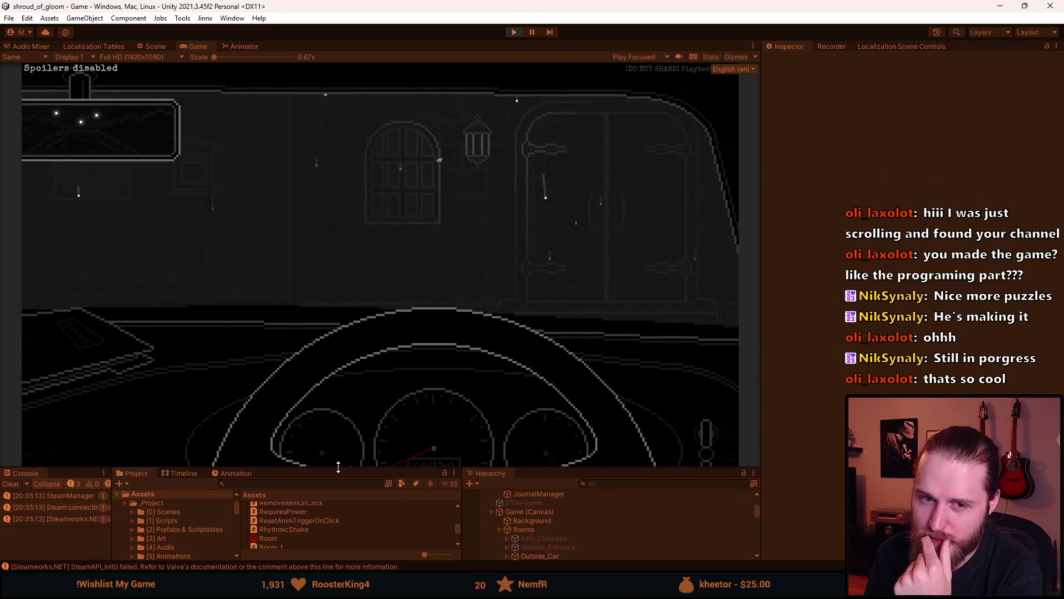
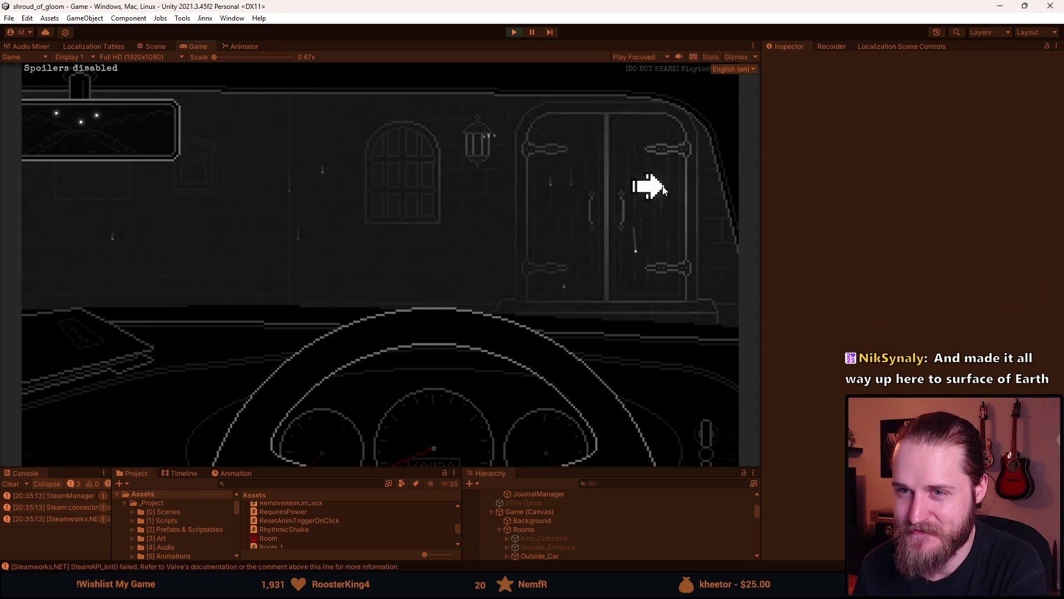
Restart the playtest and click the door to go from the car to the manor entrance
left_click(686, 203)
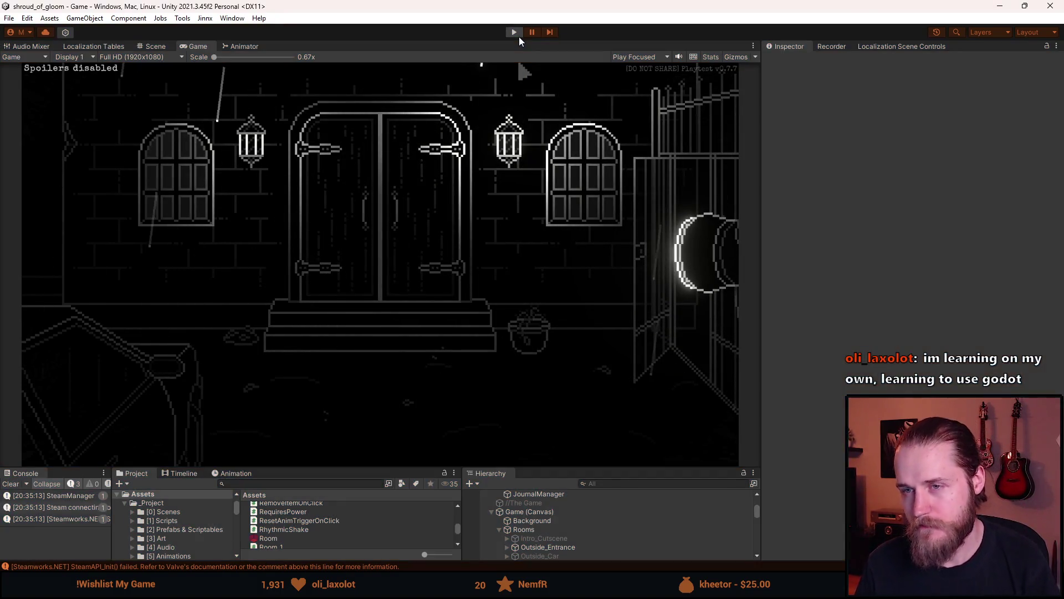
left_click(516, 33)
left_click(516, 31)
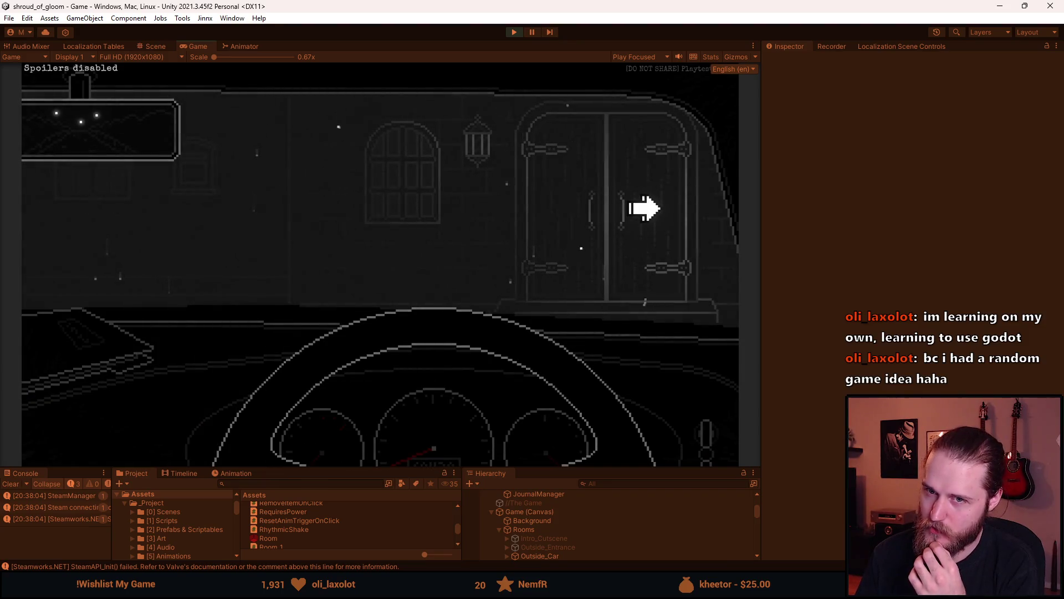
left_click(646, 209)
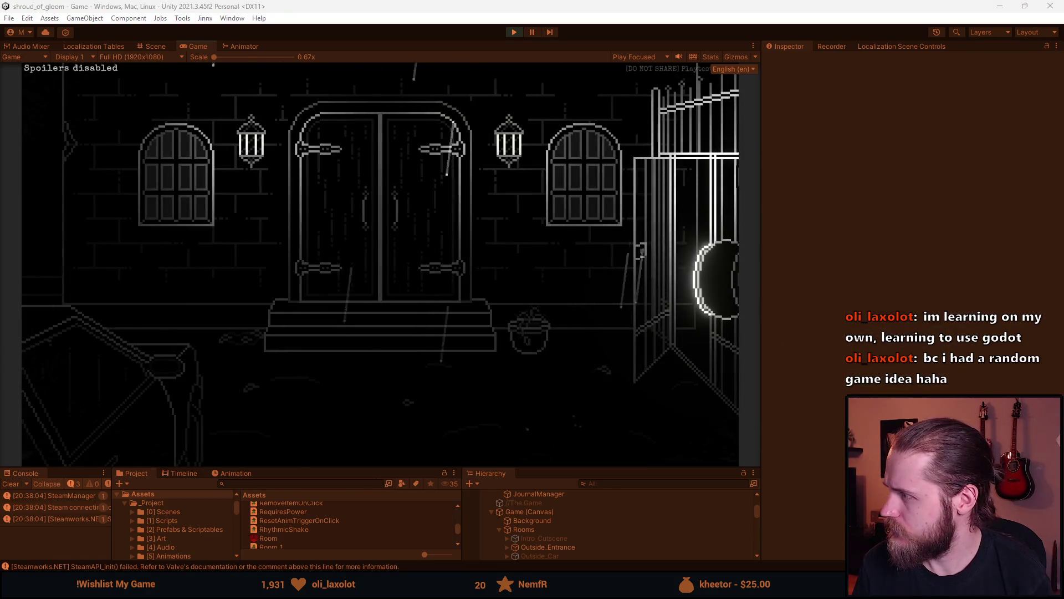
key("alt+Tab")
left_click_drag(757, 90, 696, 86)
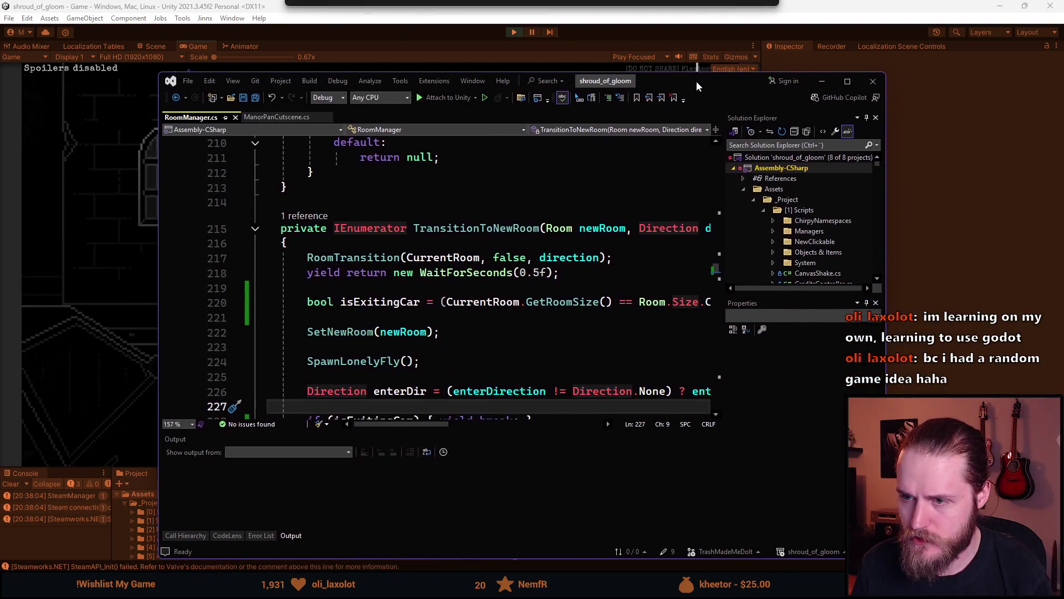
scroll(329, 391, "down", 1)
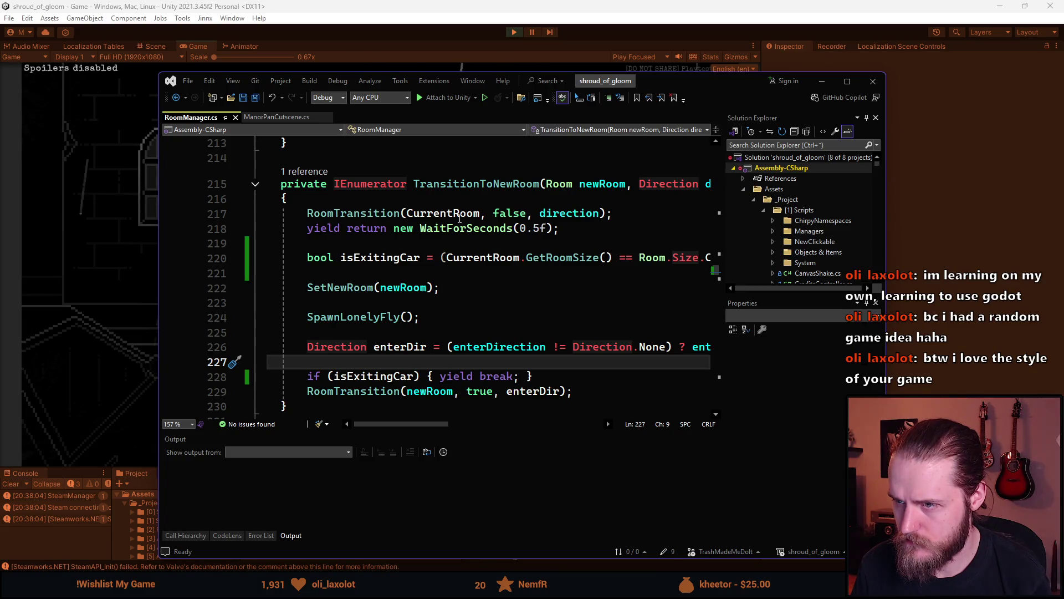
scroll(397, 341, "up", 3)
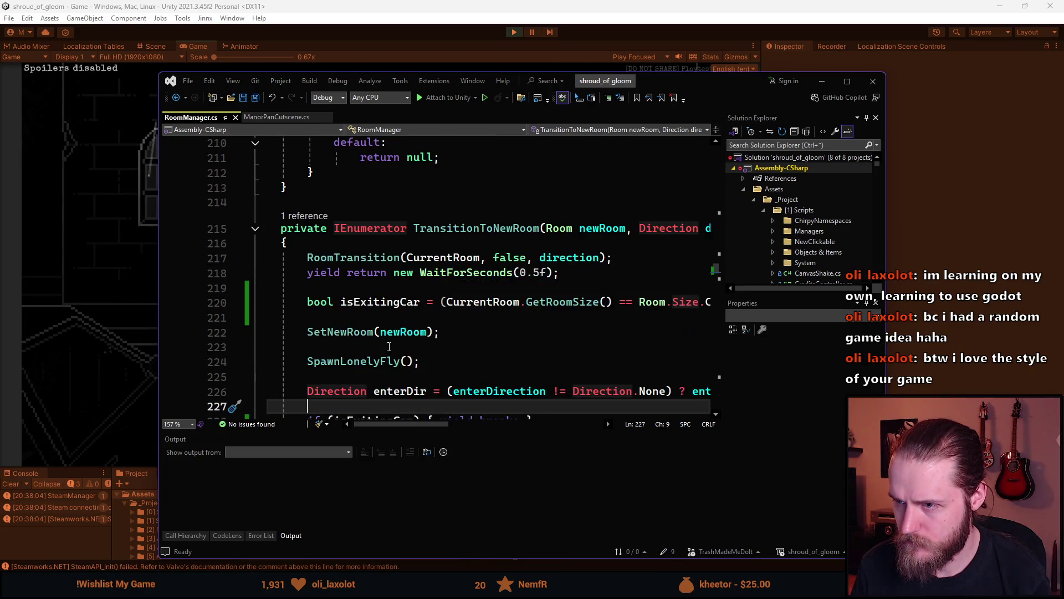
scroll(397, 341, "up", 12)
scroll(384, 347, "up", 10)
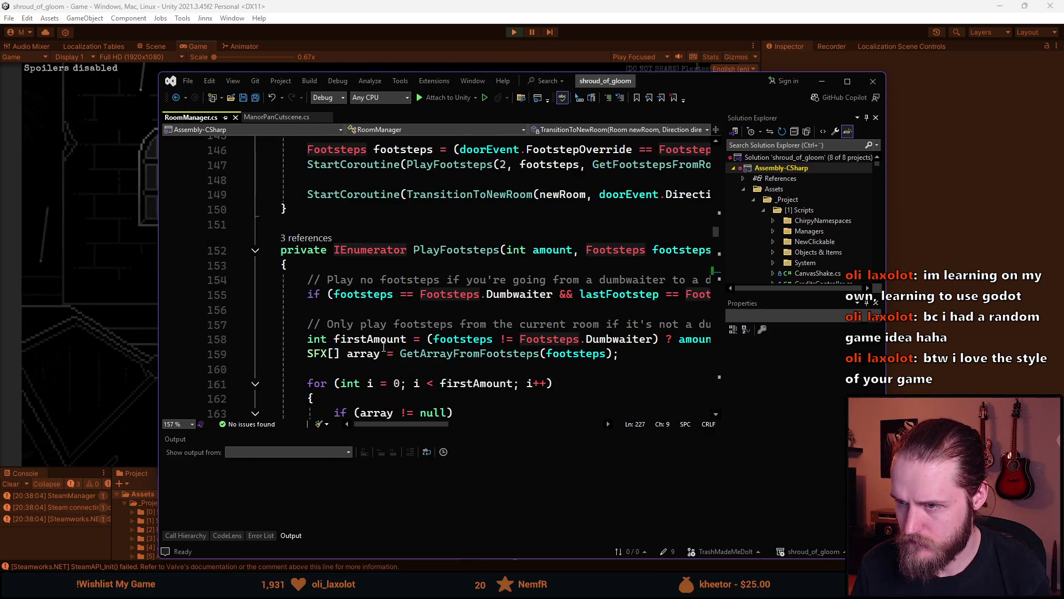
scroll(384, 347, "up", 5)
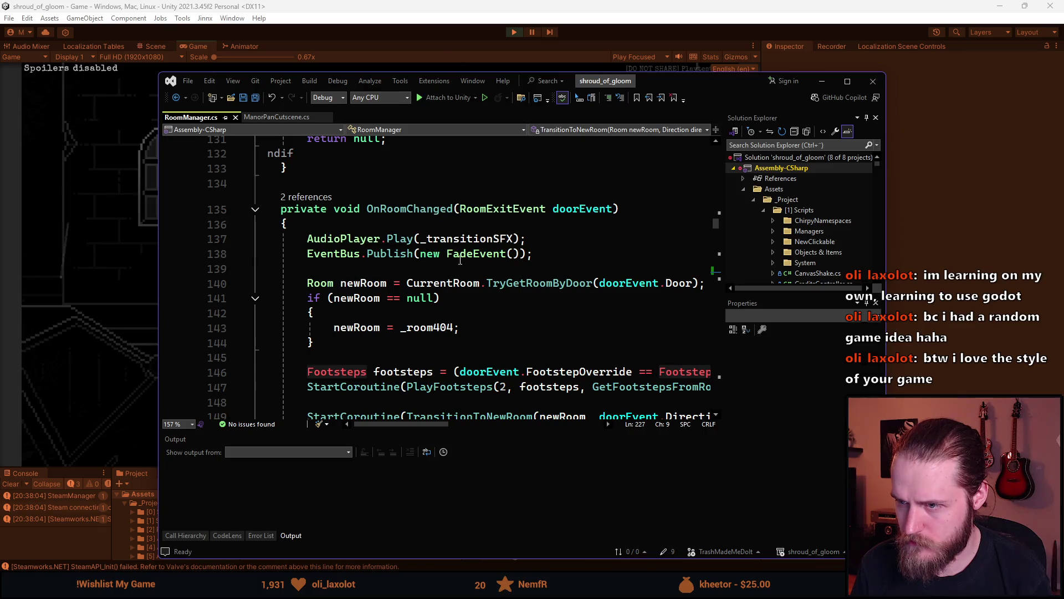
mouse_move(484, 259)
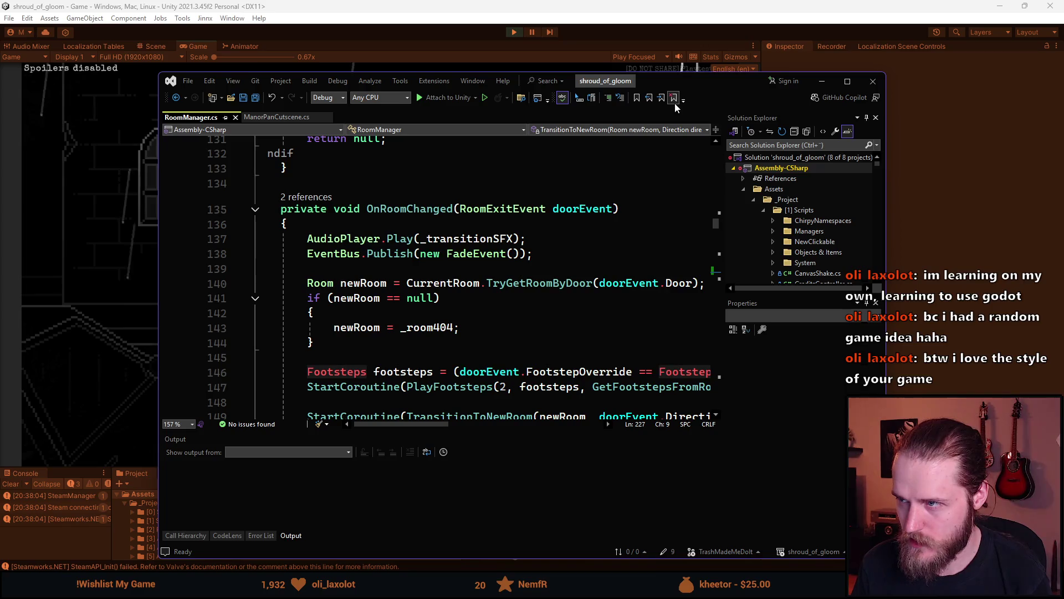
left_click(689, 66)
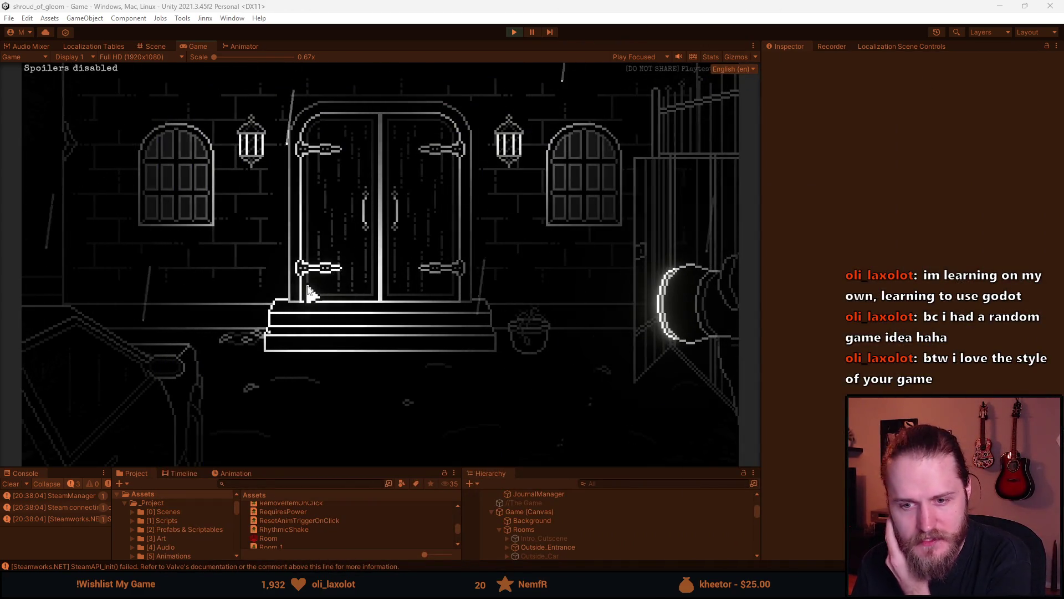
Stop the playtest, then hide Outside_Car and show Outside_Entrance in the Hierarchy
left_click(514, 33)
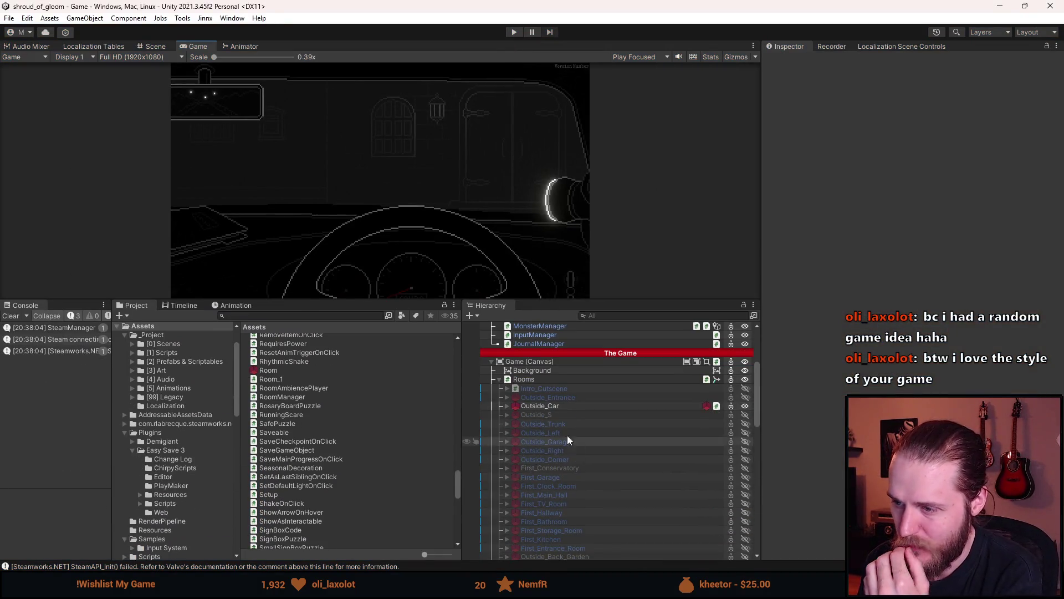
left_click(550, 405)
left_click(563, 394)
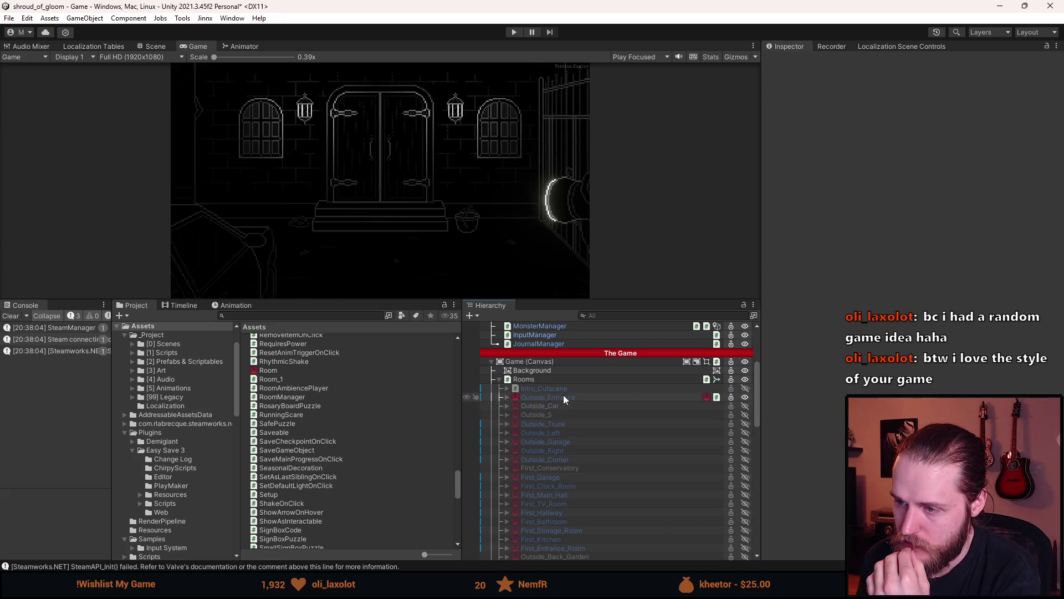
left_click(507, 406)
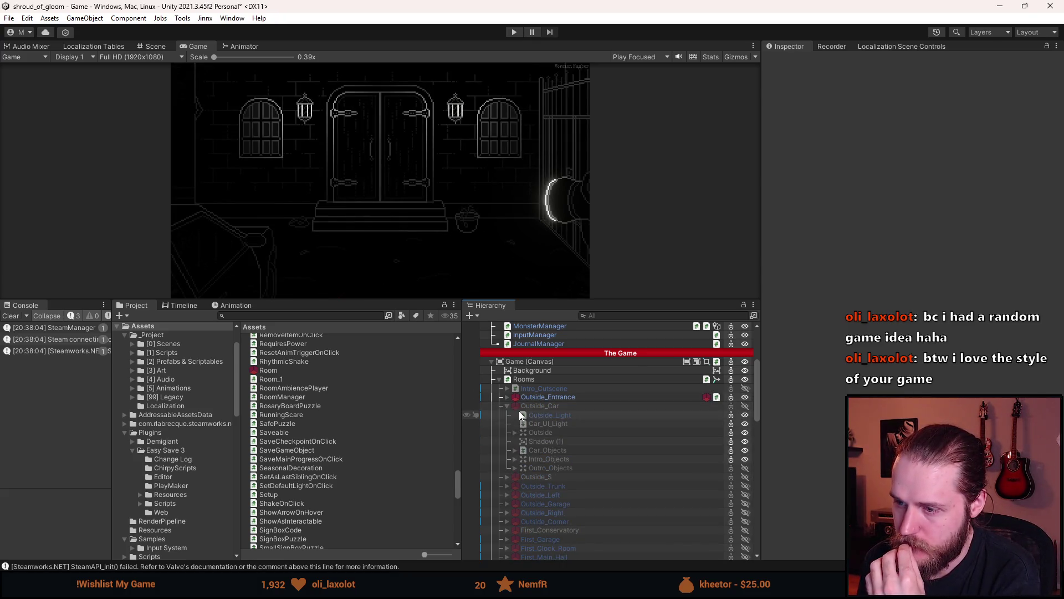
Frame Outside_Entrance in the Scene view, switch to the Rect tool, and select its Roof group
left_click(545, 398)
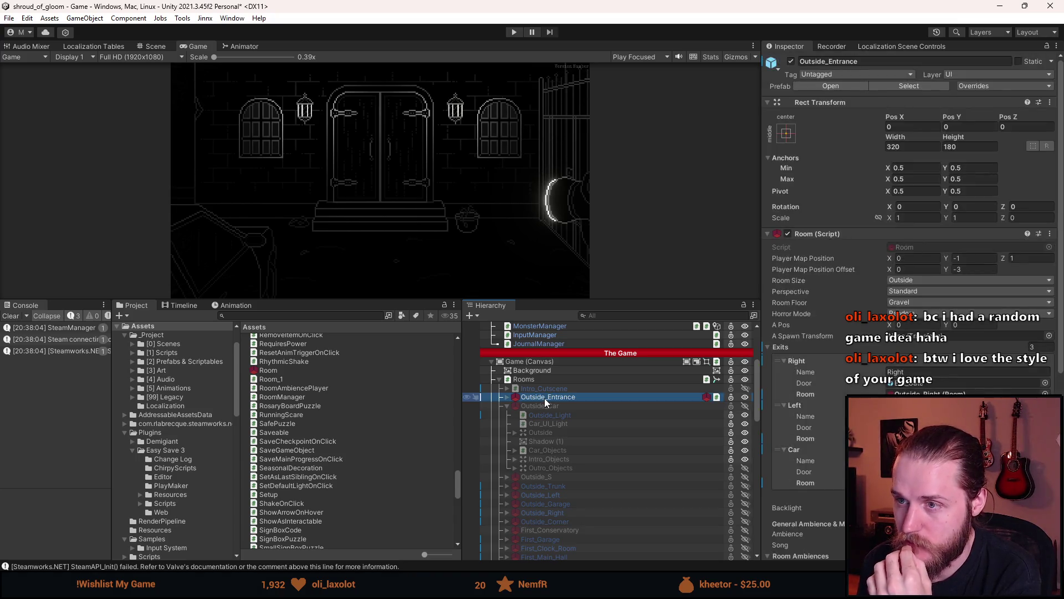
double_click(545, 398)
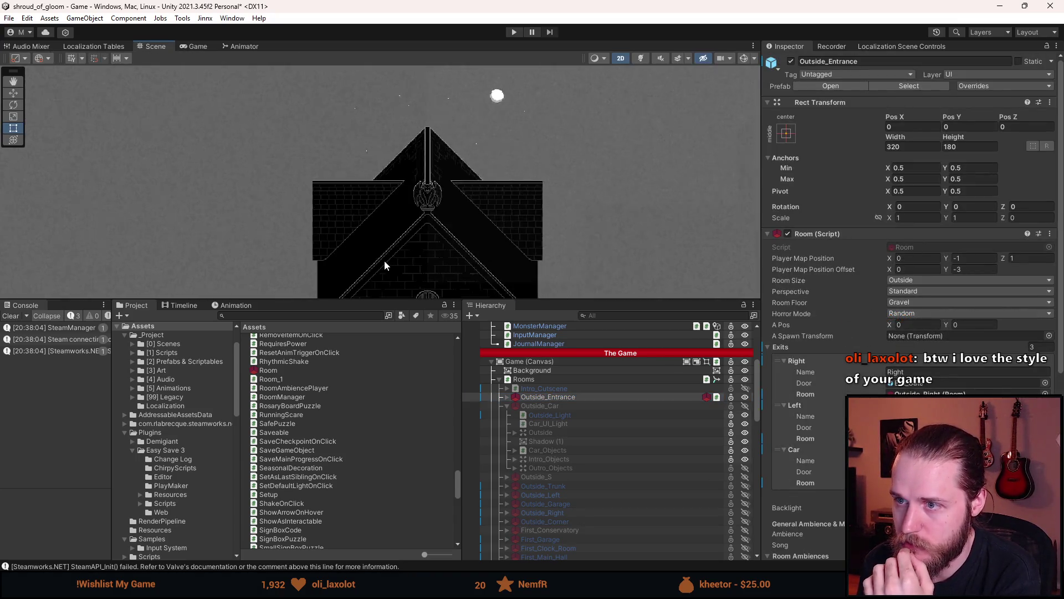
scroll(340, 192, "down", 5)
key("t")
scroll(373, 244, "up", 2)
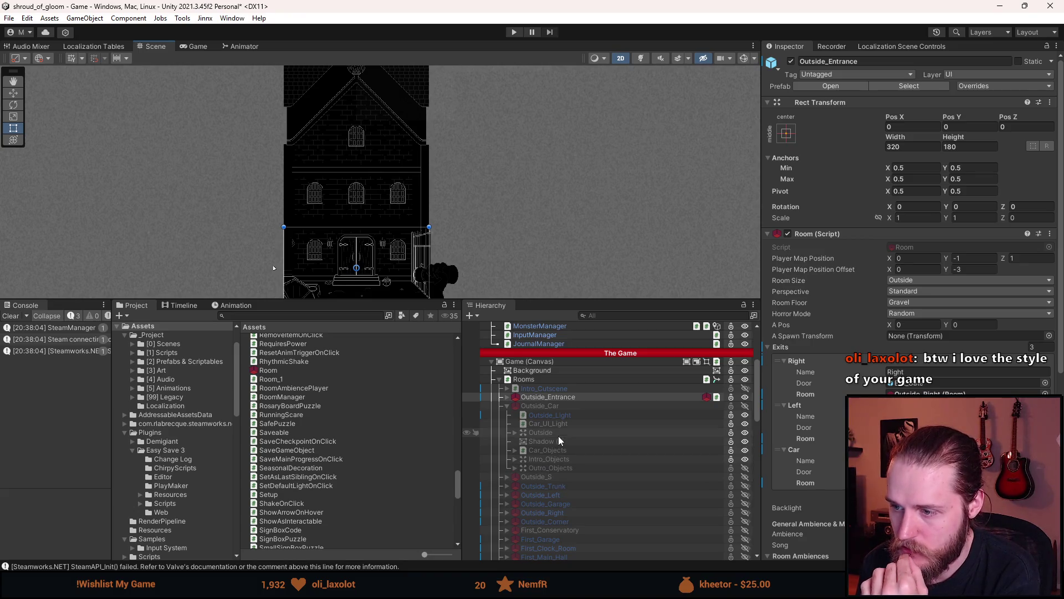
left_click(537, 397)
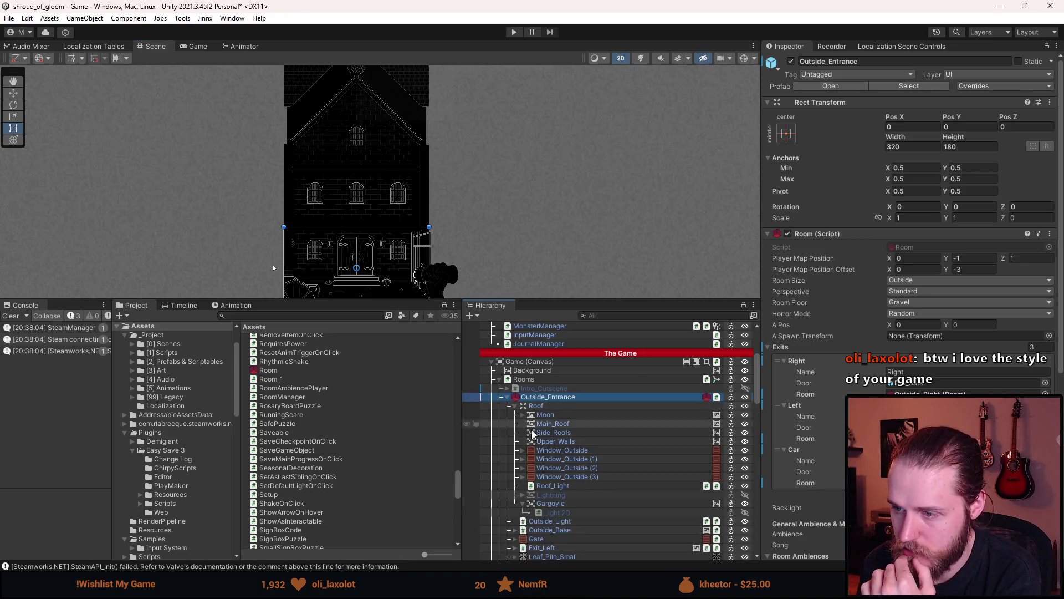
left_click(554, 409)
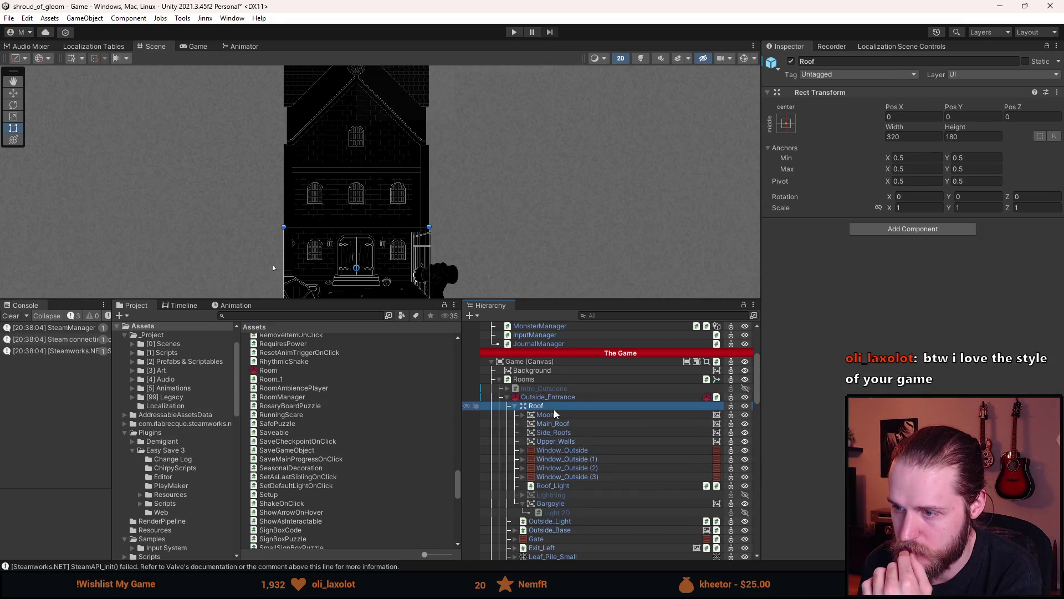
Add a Canvas Group component to Roof and test-scrub its Alpha, leaving it at 1
left_click(891, 228)
type("canvas")
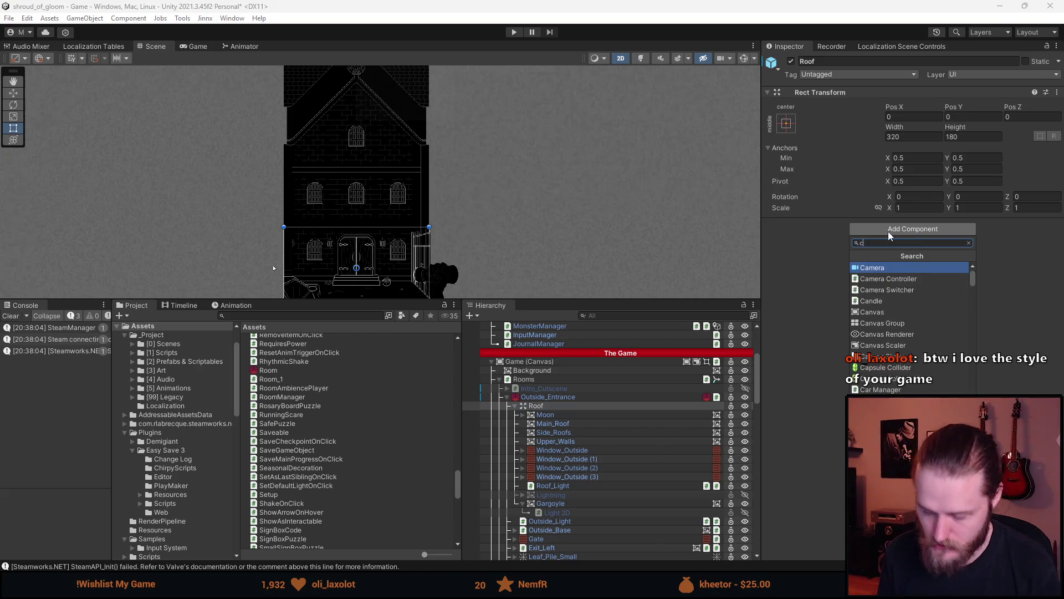
key("Return")
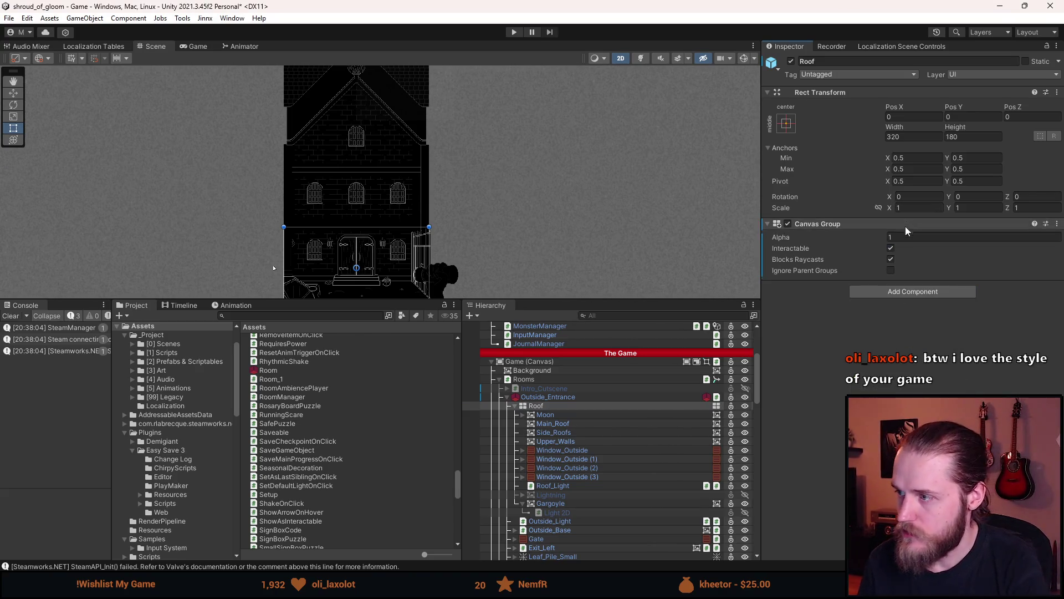
mouse_move(780, 237)
left_mouse_down()
mouse_move(713, 242)
mouse_move(763, 254)
mouse_move(741, 251)
mouse_move(750, 257)
mouse_move(817, 258)
left_mouse_up()
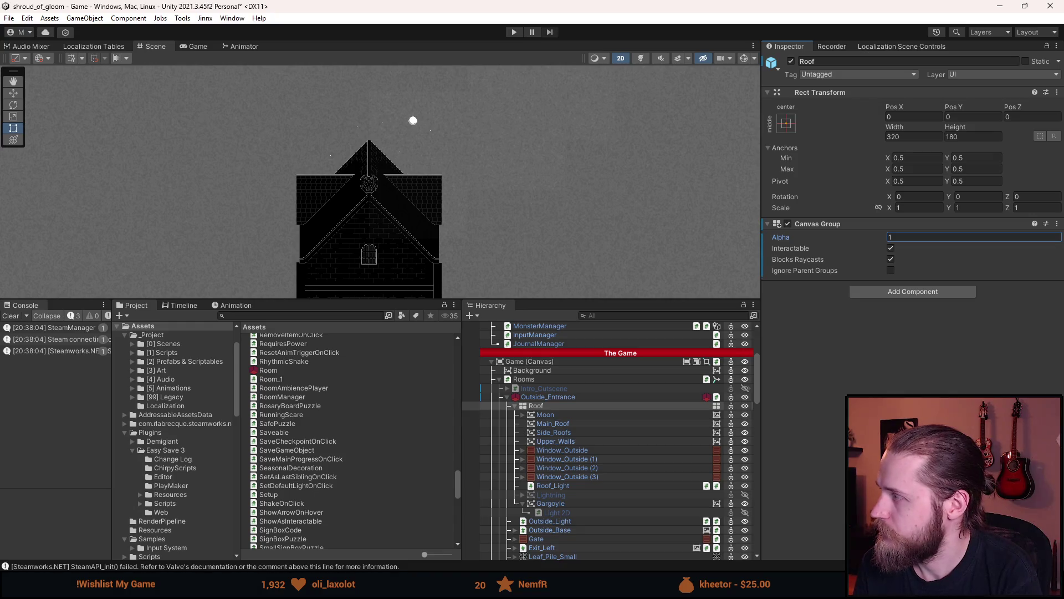
key("alt+Tab")
scroll(412, 263, "up", 20)
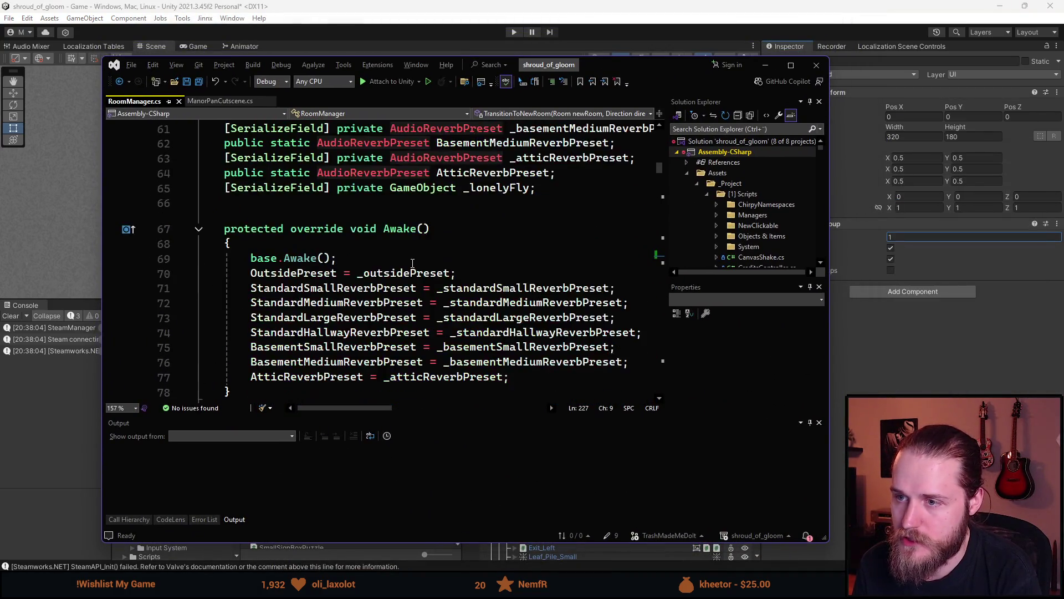
In ManorPanCutscene, get the roof's CanvasGroup into cg and set cg.alpha = 0f
scroll(412, 262, "up", 11)
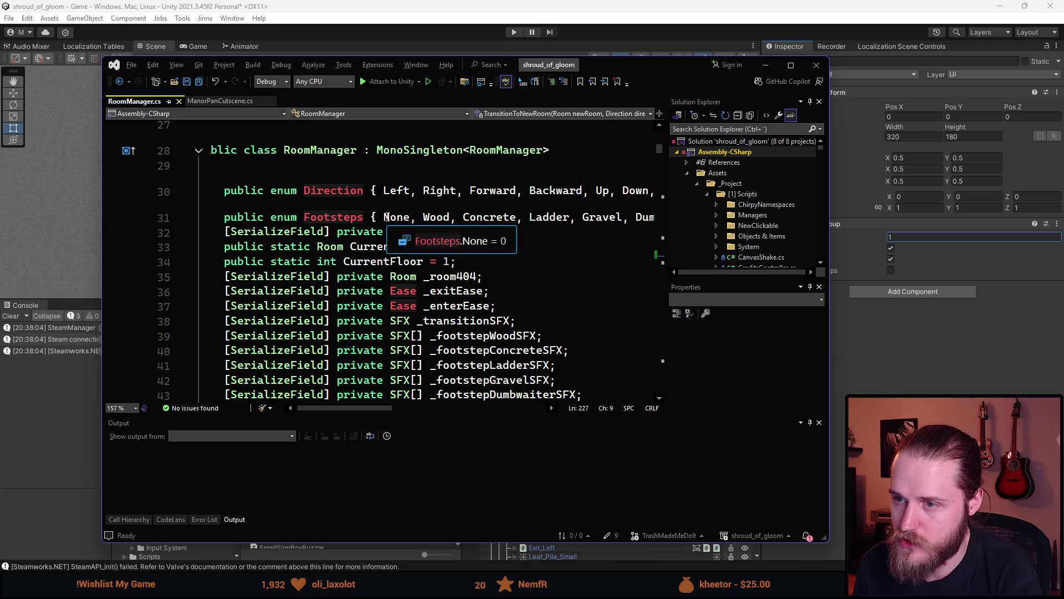
scroll(387, 217, "down", 3)
key("ctrl+Tab")
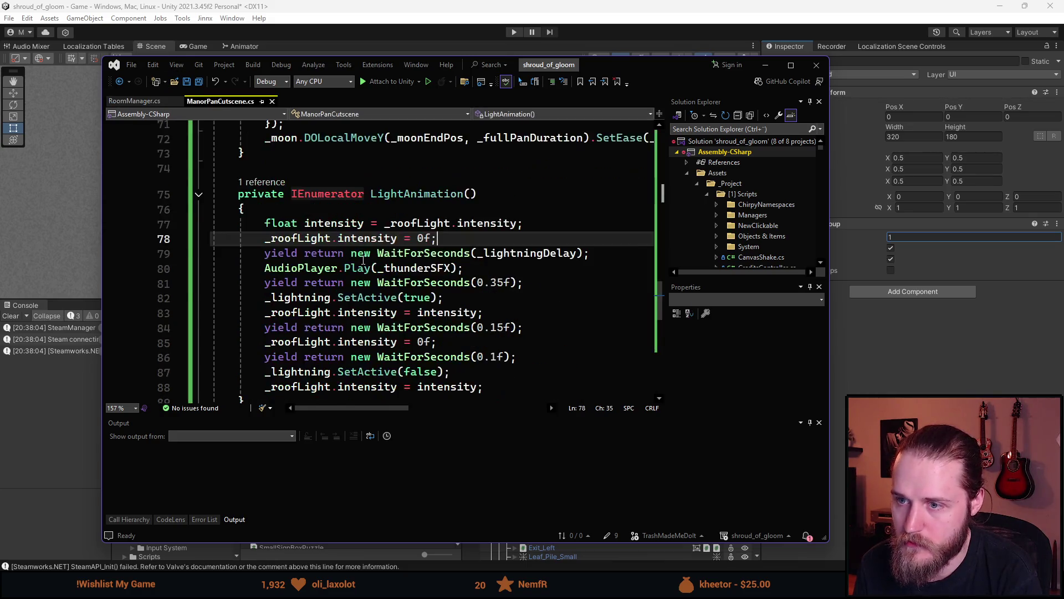
scroll(363, 260, "down", 7)
scroll(377, 256, "up", 13)
scroll(384, 255, "up", 2)
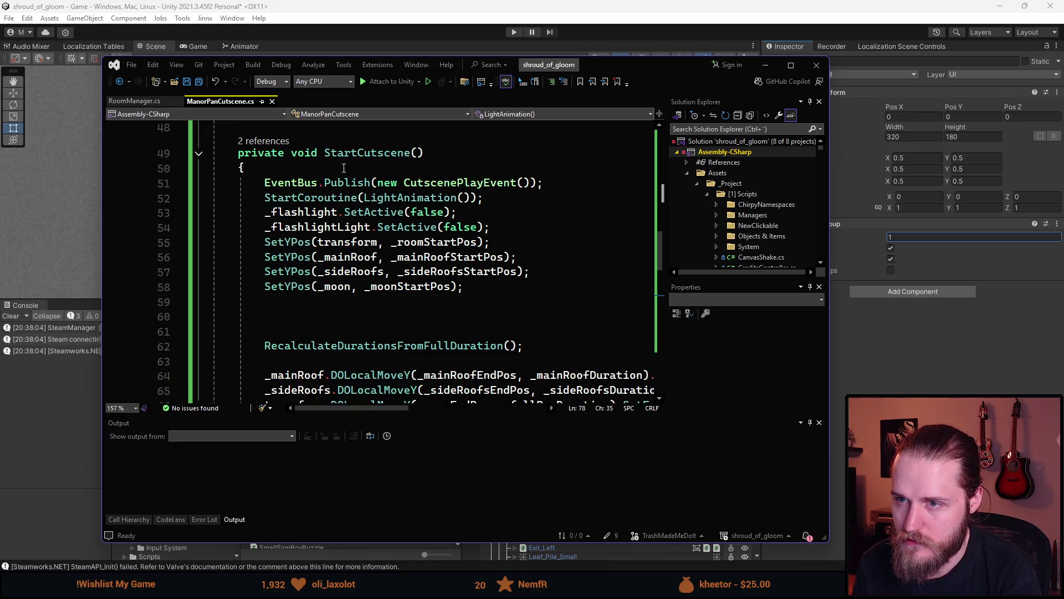
left_click(551, 185)
key("Return")
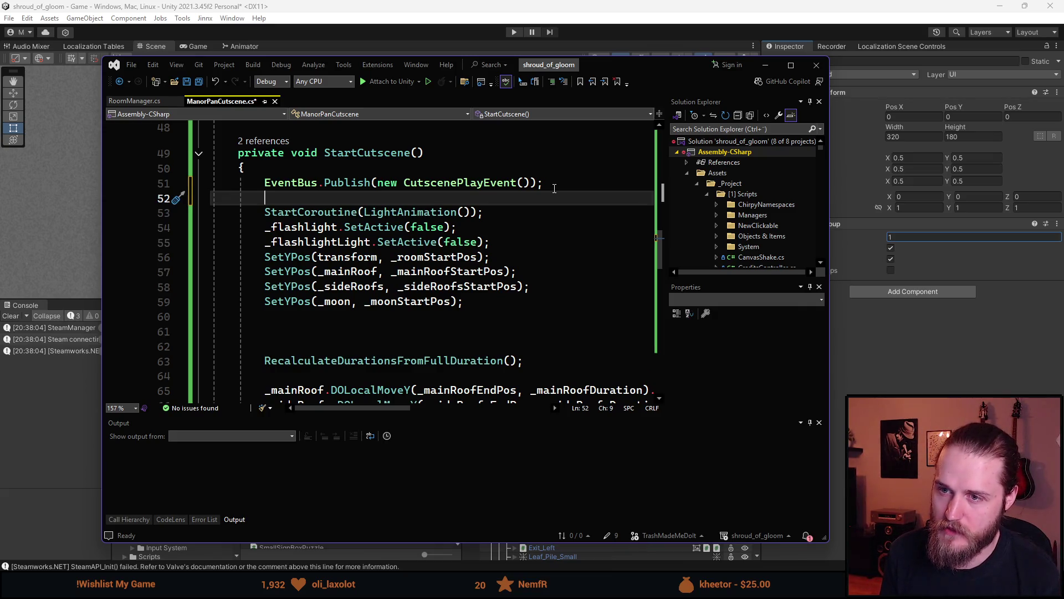
type("CanvasG")
key("Tab")
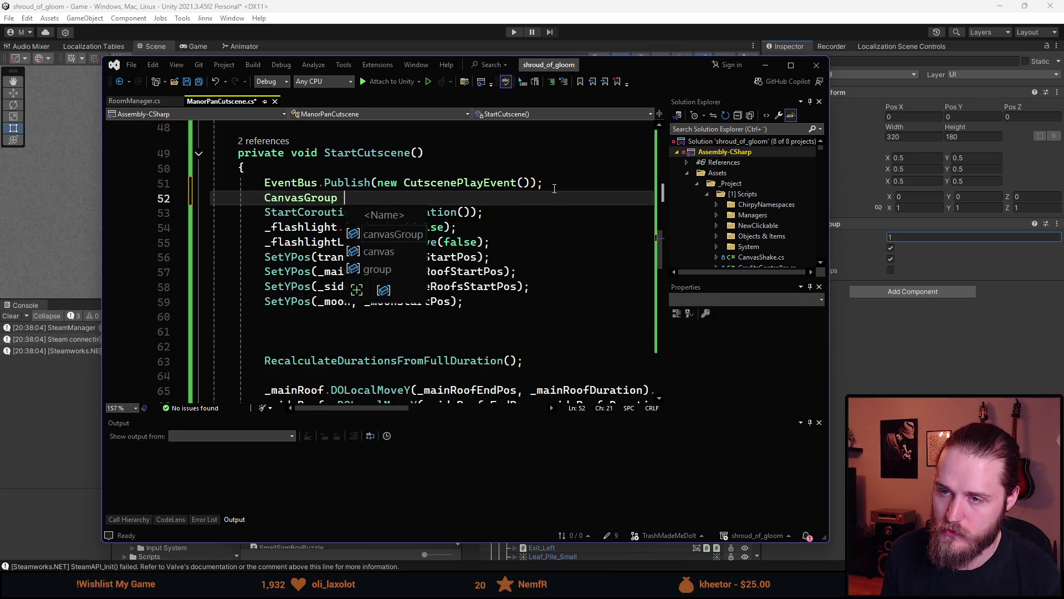
type("cg = _roof.Get")
key("Tab")
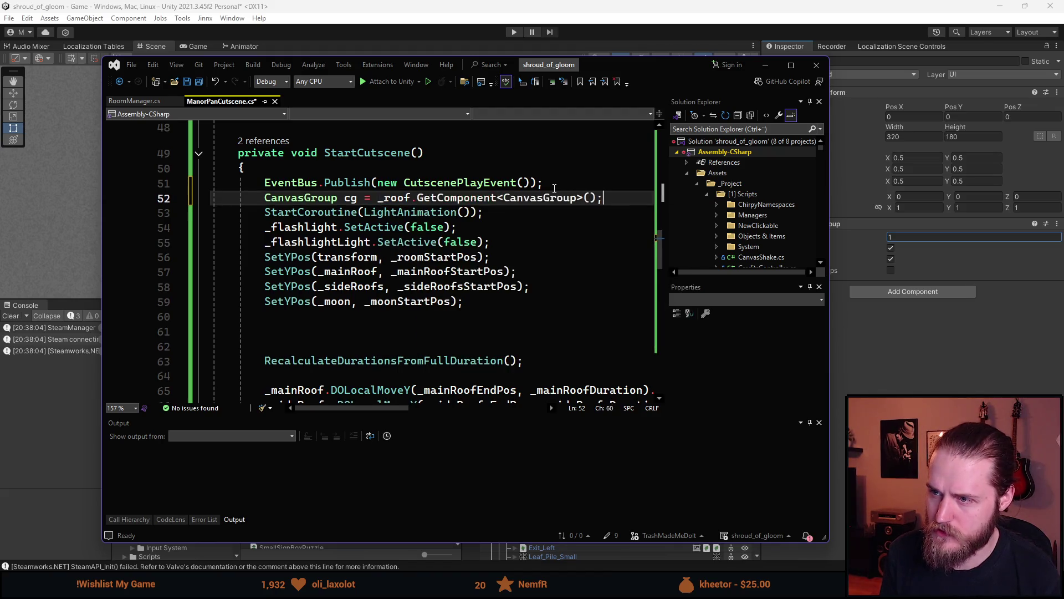
key("Return")
type("cg.")
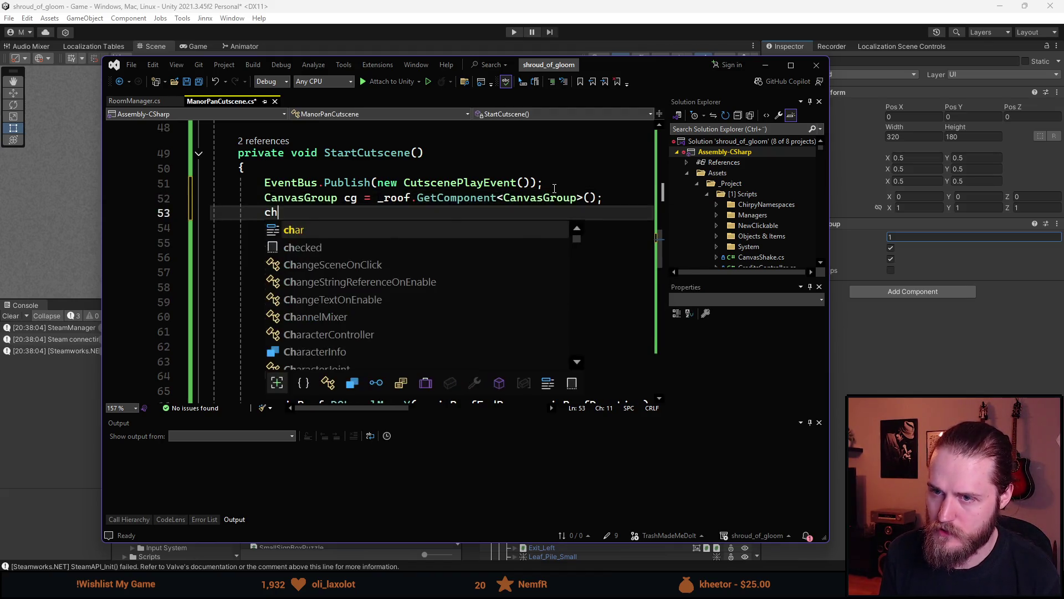
type("alpha = 0f;")
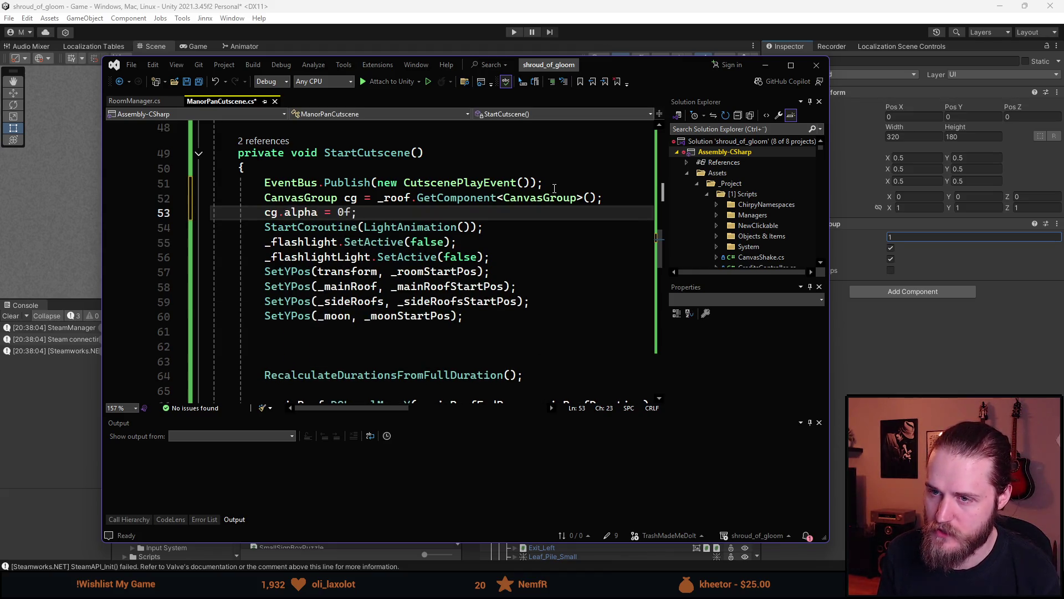
Add cg.DOFade(1f, _lightningDelay); on line 66 and save the script
scroll(492, 194, "down", 2)
left_click(341, 303)
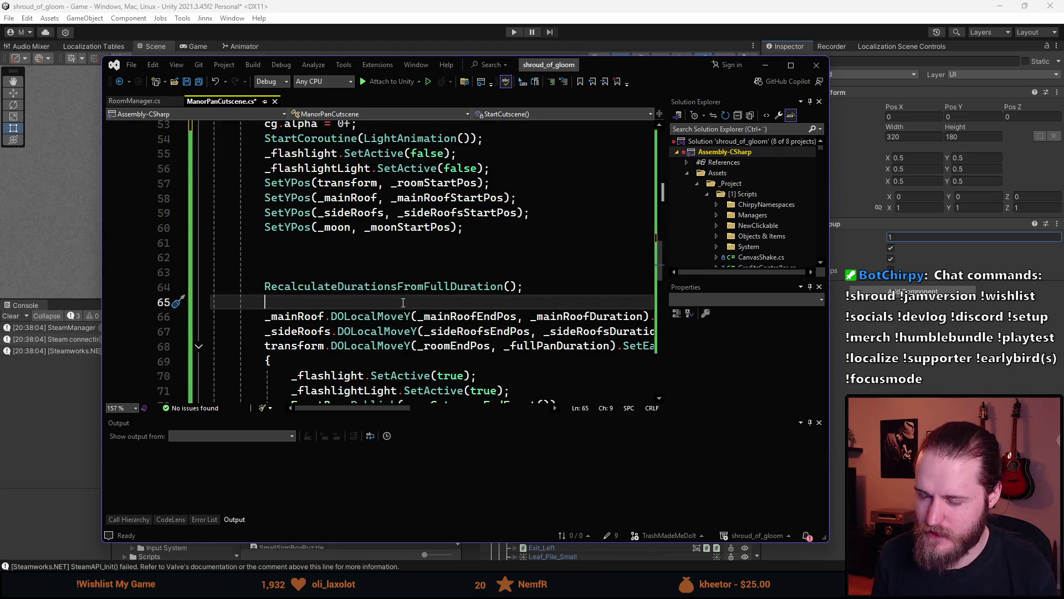
key("Return")
type("_")
key("BackSpace")
type("cg.DOF")
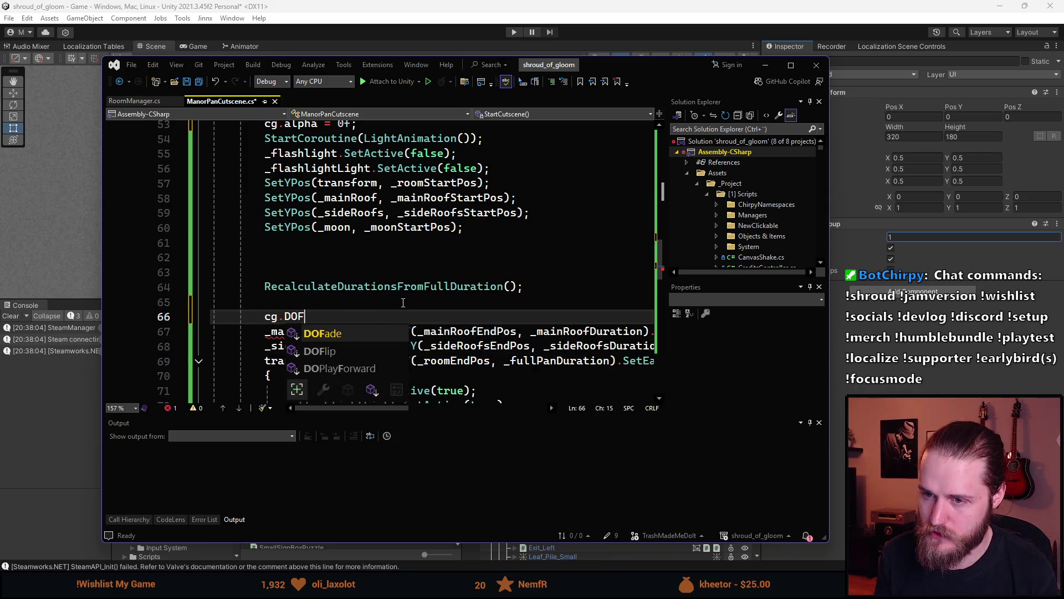
key("Tab")
type("(1f,")
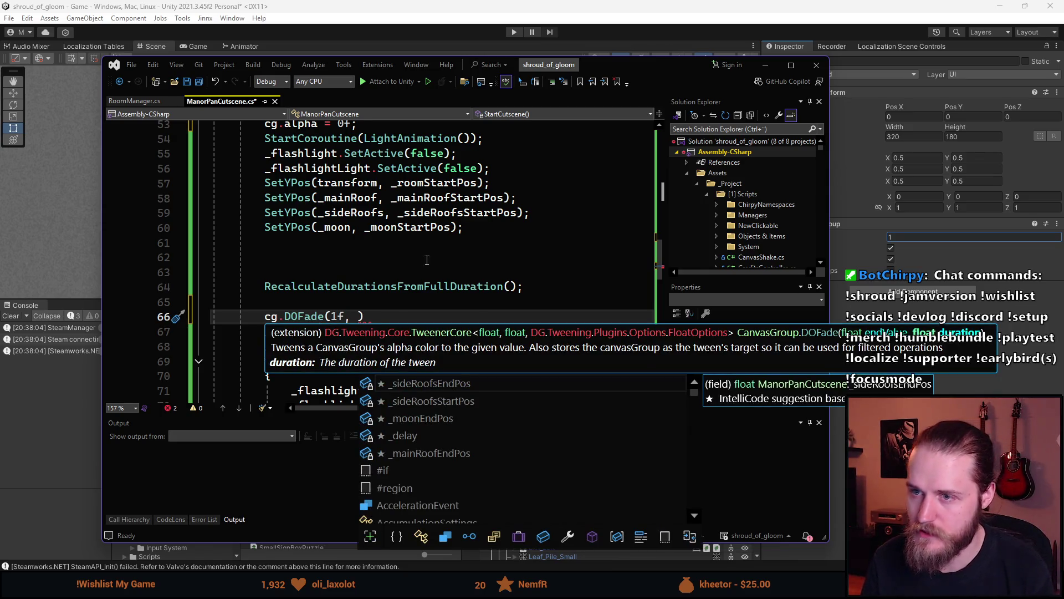
scroll(403, 302, "up", 12)
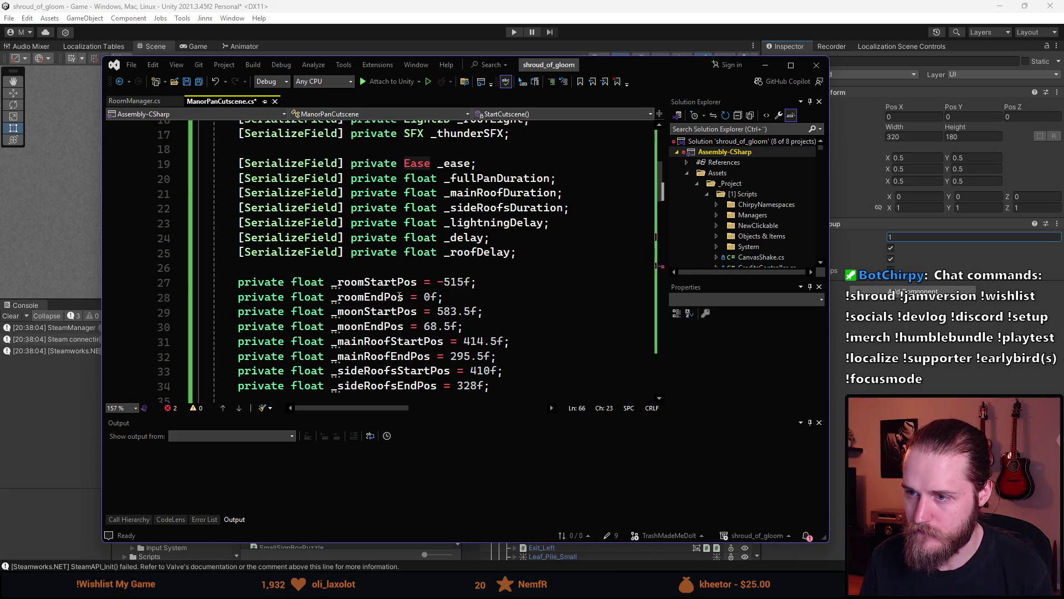
scroll(430, 245, "down", 12)
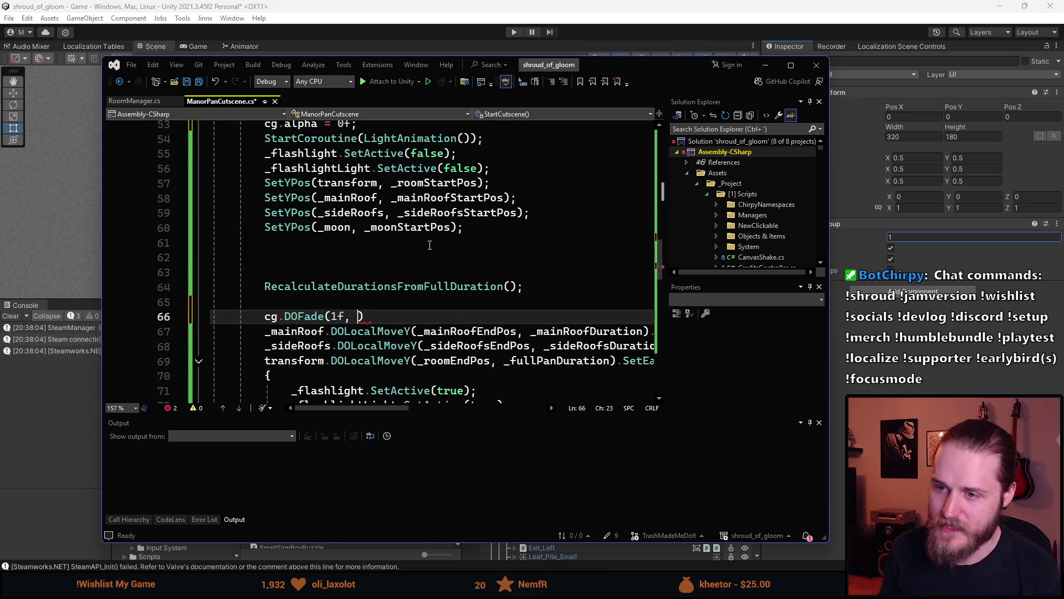
type("_light)")
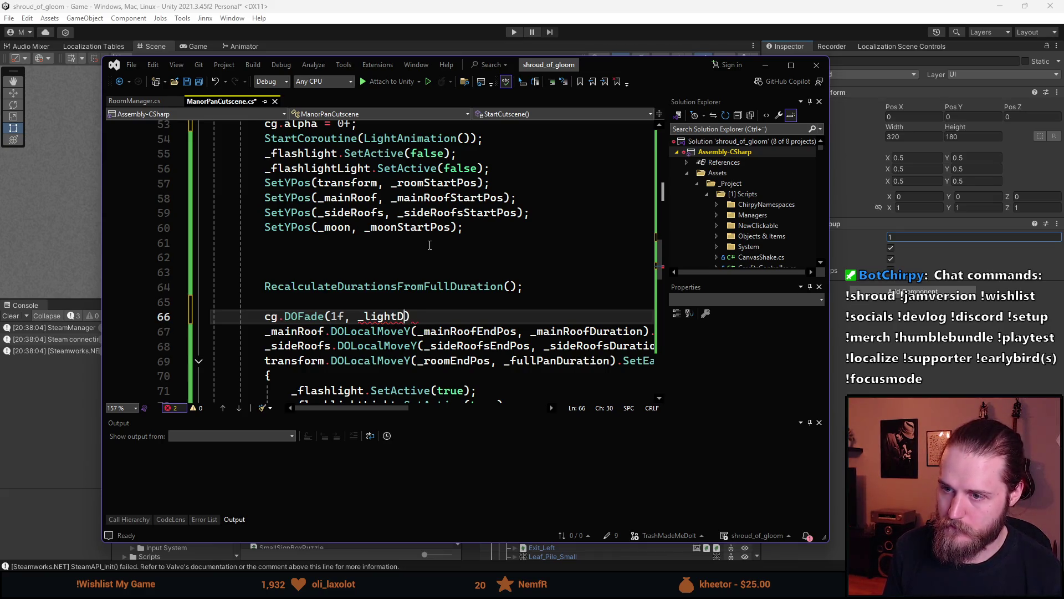
type("Delay")
key("Right")
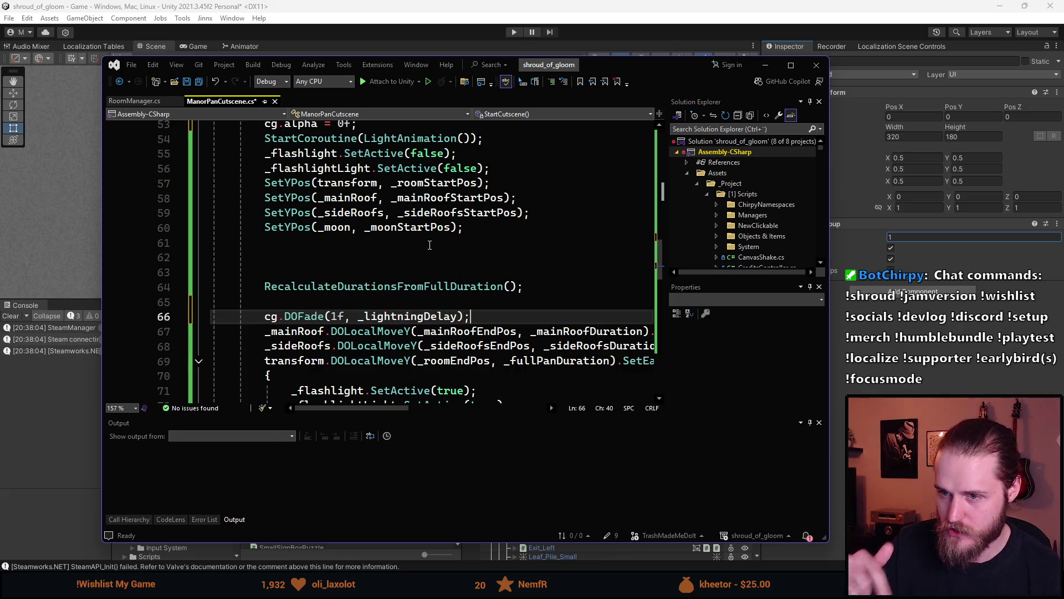
key("ctrl+s")
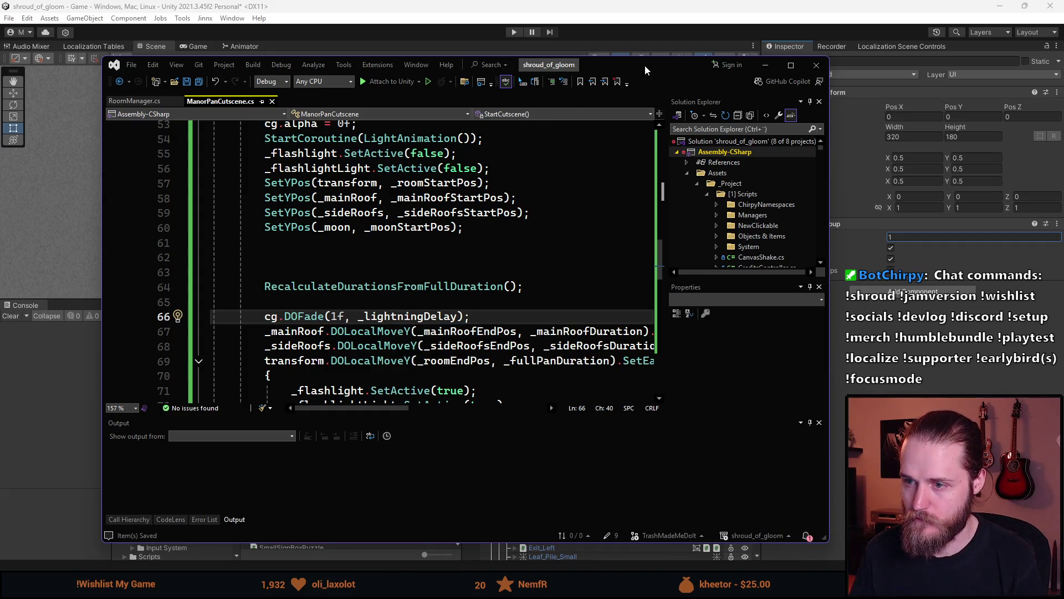
key("alt+Tab")
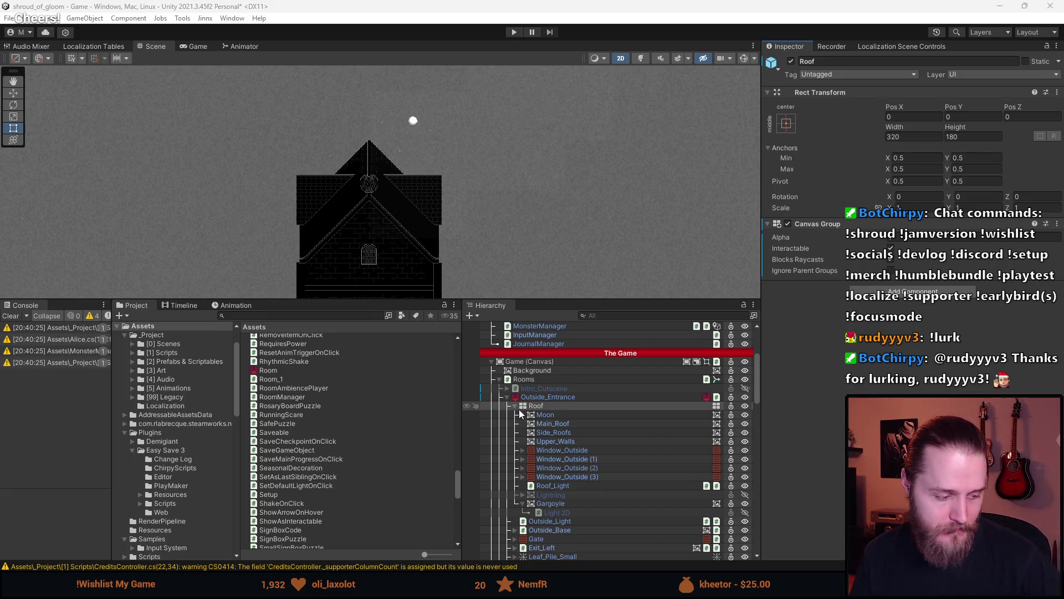
Pan around the Scene view to inspect the whole manor house and its roof
scroll(411, 209, "down", 2)
mouse_move(411, 209)
left_mouse_down()
mouse_move(443, 121)
mouse_move(446, 169)
left_mouse_up()
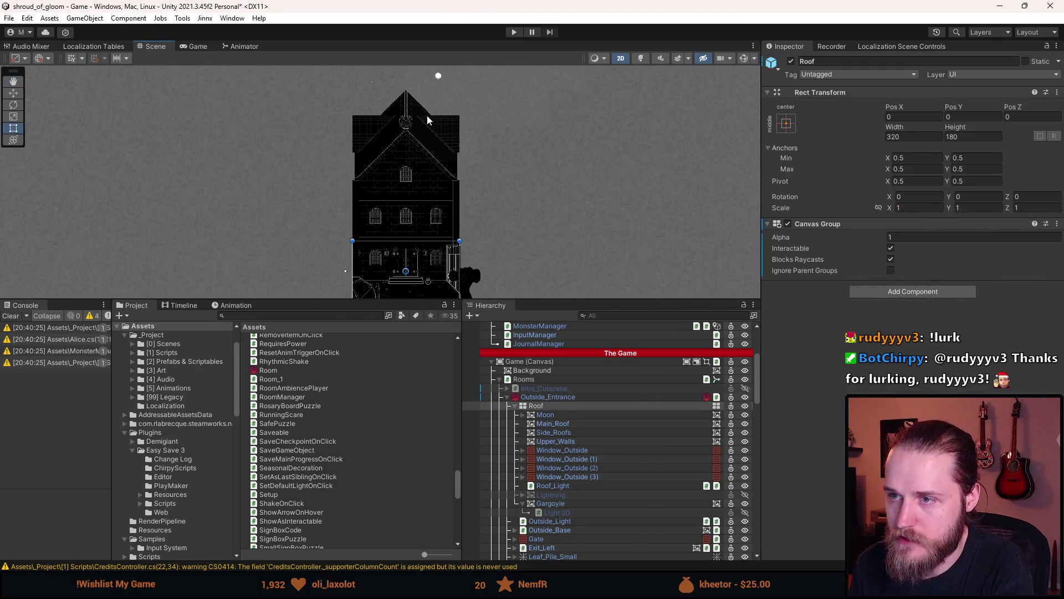
scroll(439, 154, "up", 3)
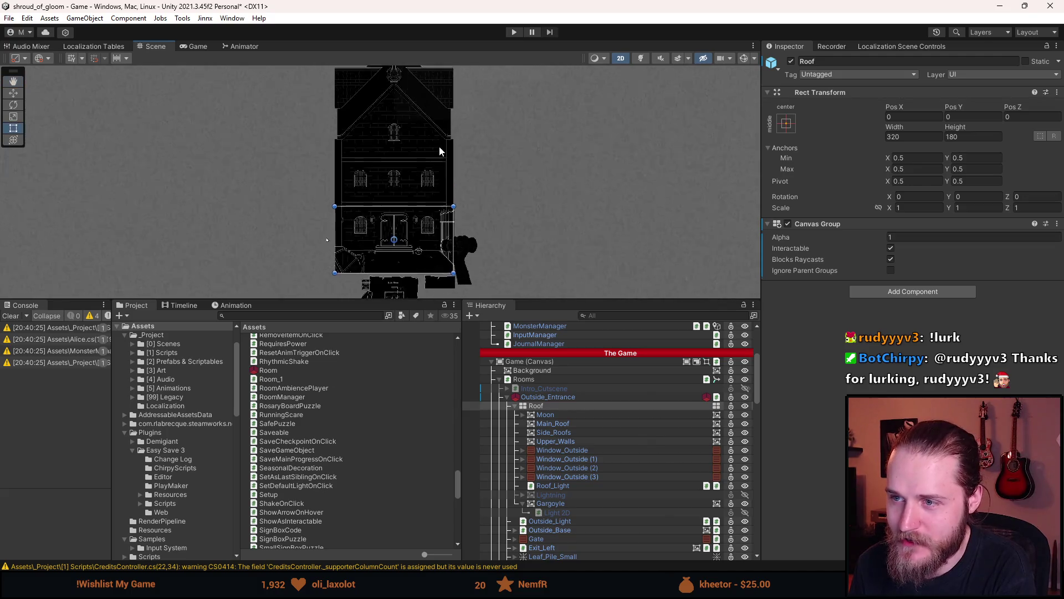
mouse_move(471, 135)
left_mouse_down()
mouse_move(482, 283)
mouse_move(487, 123)
mouse_move(477, 259)
mouse_move(508, 140)
left_mouse_up()
left_click_drag(510, 67, 498, 106)
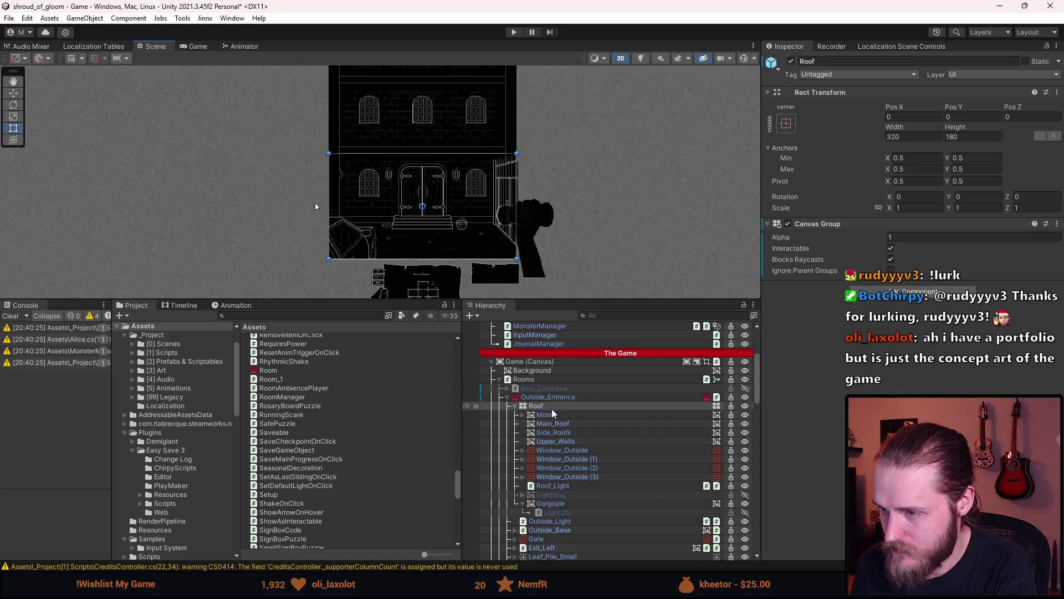
scroll(531, 403, "up", 2)
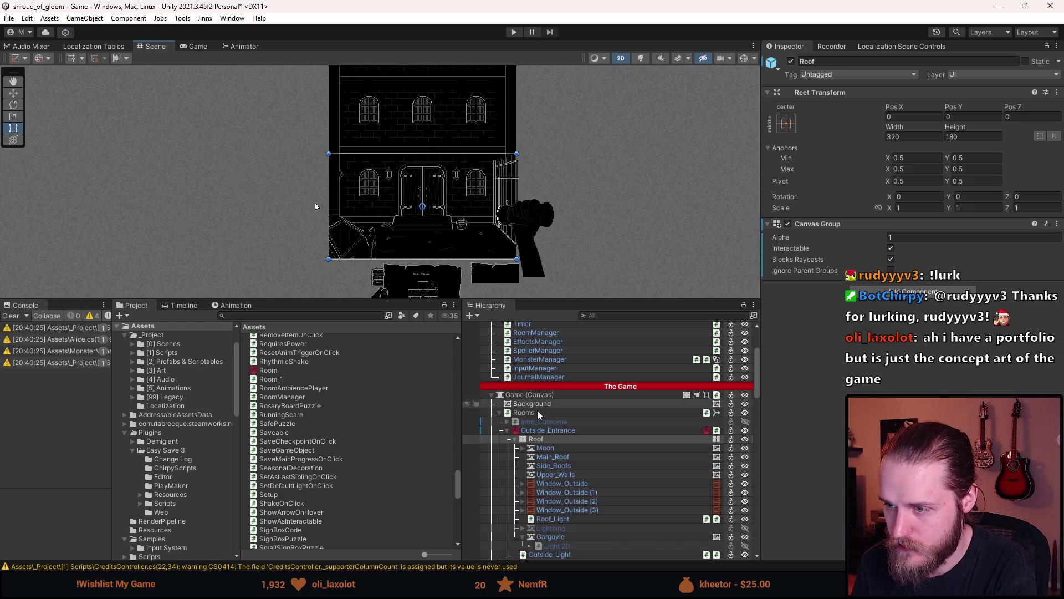
Deactivate Outside_Entrance, activate Outside_Car, and start Play mode
left_click(507, 430)
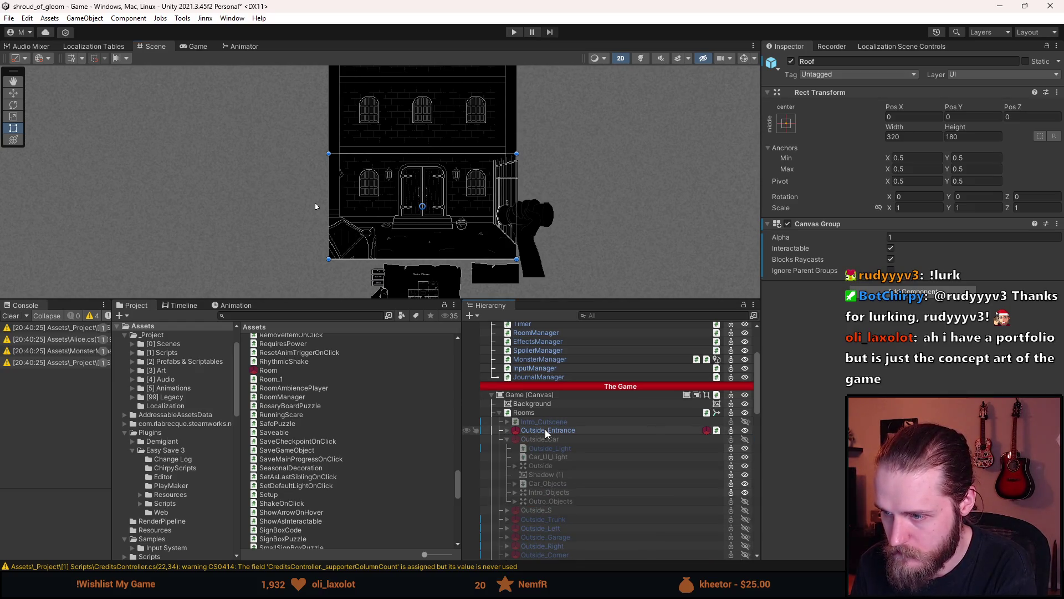
left_click(507, 439)
key("a")
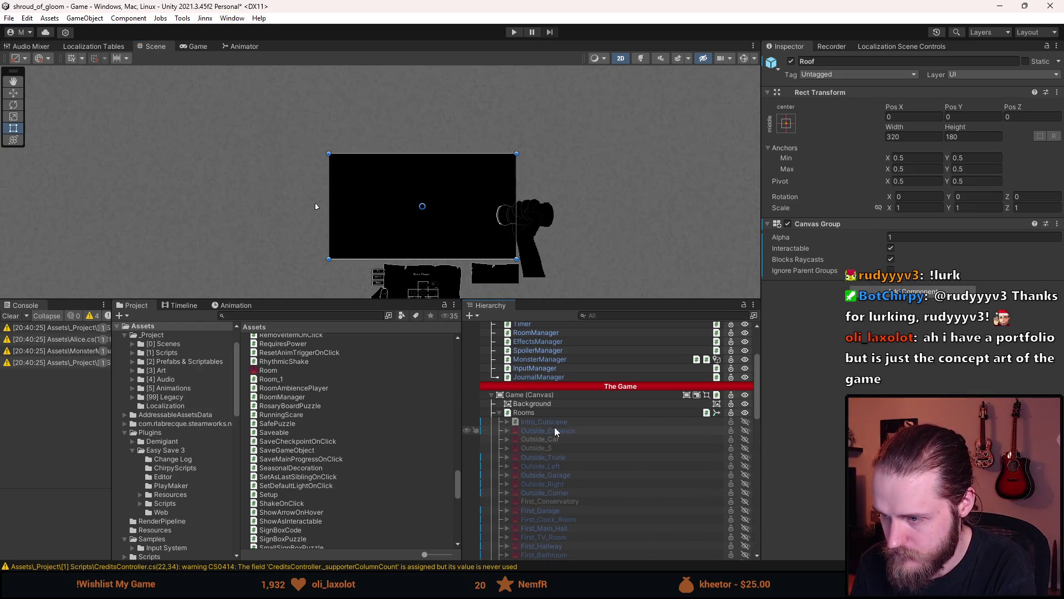
key("a")
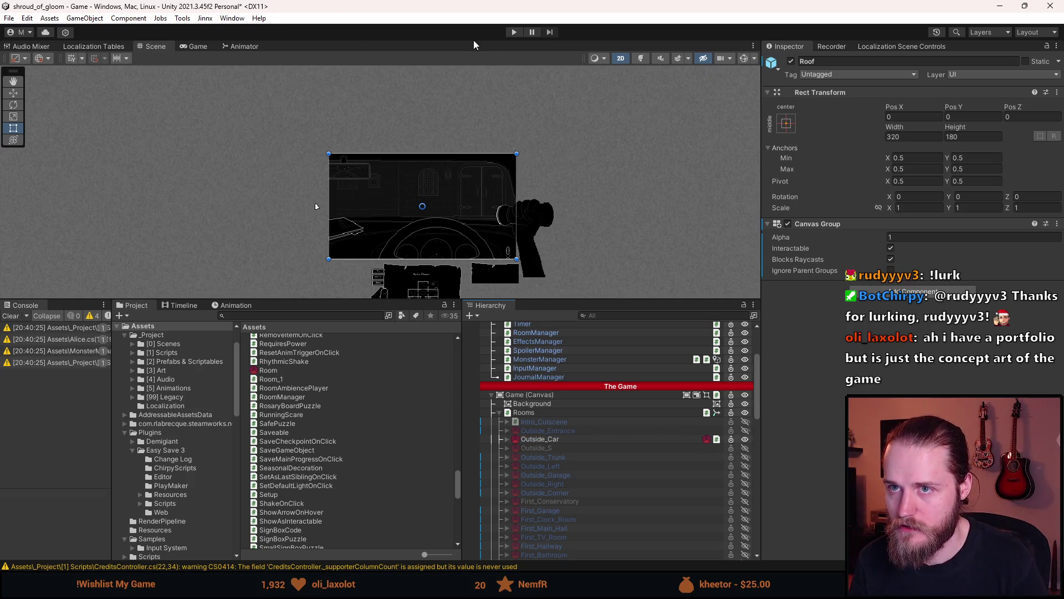
left_click(514, 33)
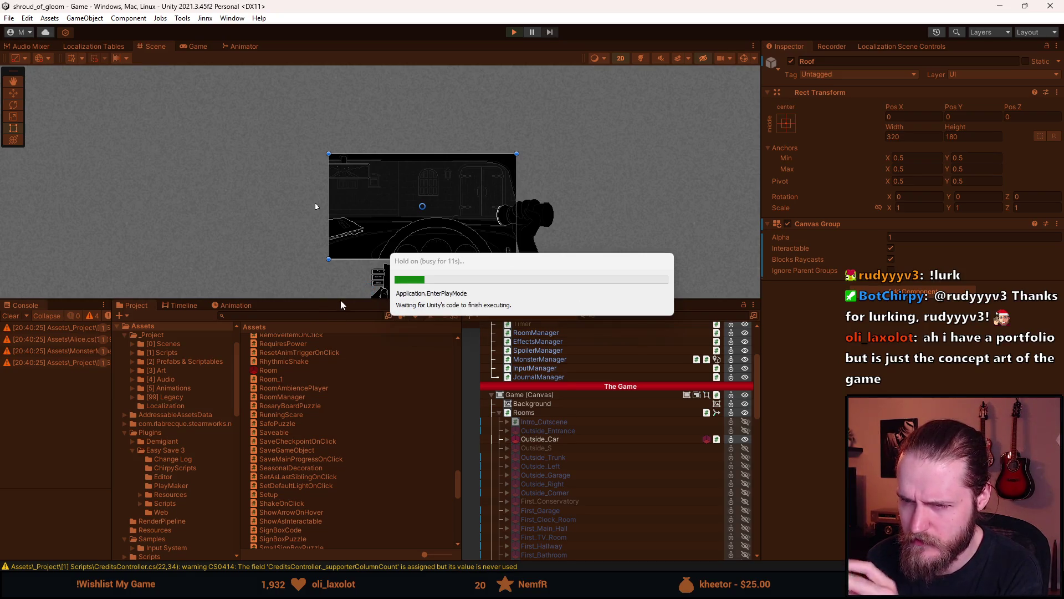
Enlarge the Game view, leave the car to watch the roof fade in the cutscene, then stop playing
left_click_drag(341, 298, 355, 442)
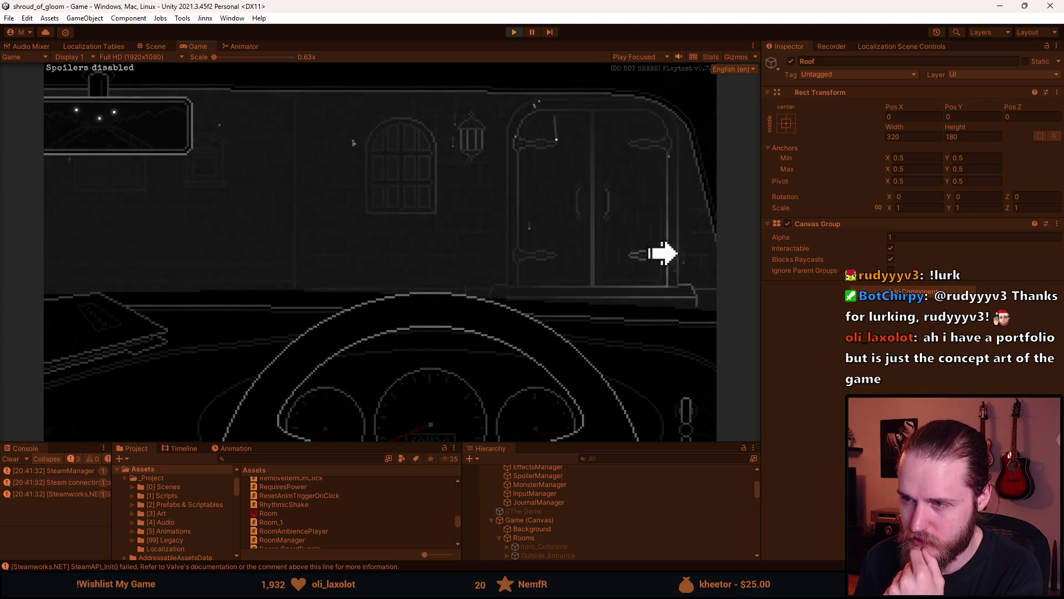
left_click(653, 176)
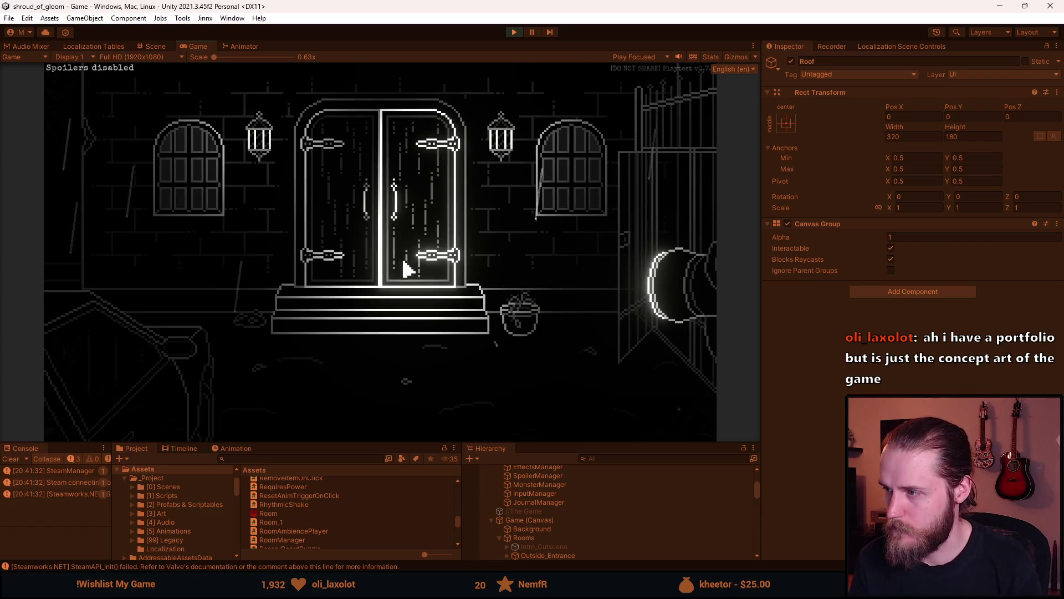
left_click(366, 273)
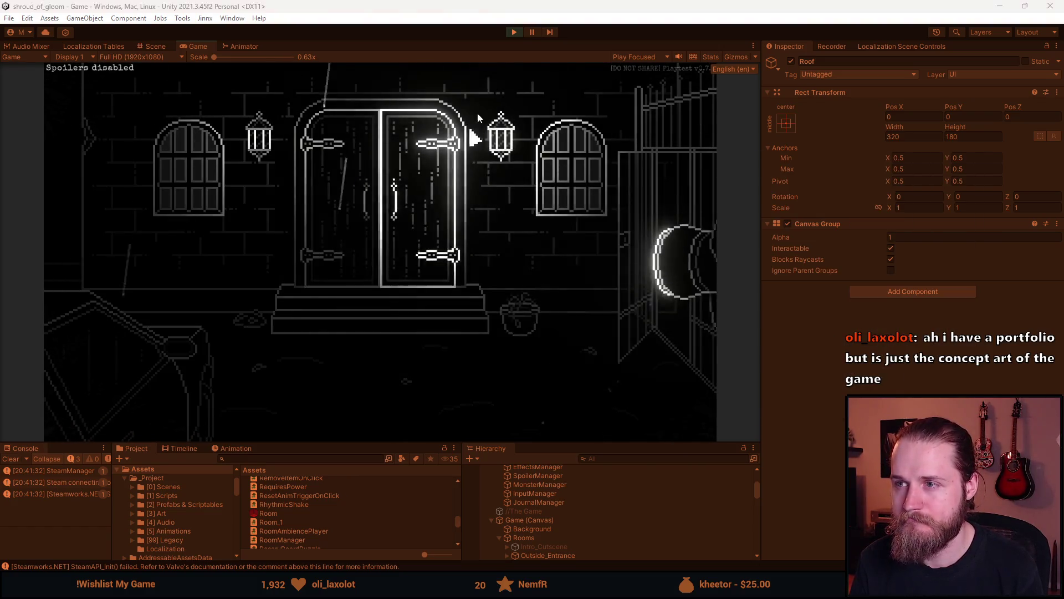
left_click(514, 34)
key("alt+Tab")
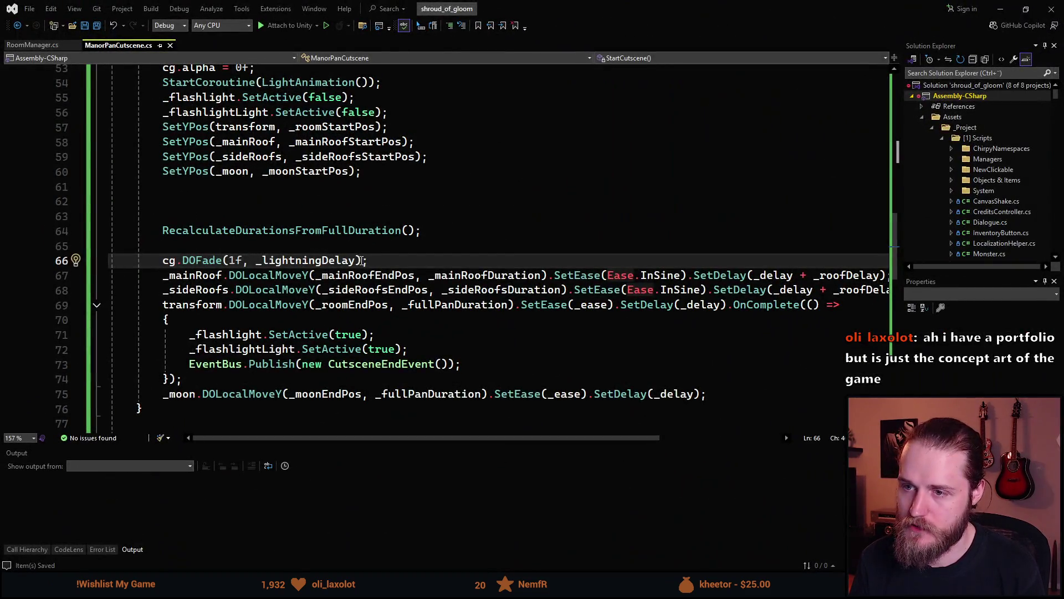
Change the fade to cg.DOFade(1f, _lightningDelay / 2f).SetDelay(_lightningDelay / 2f)
left_click(357, 261)
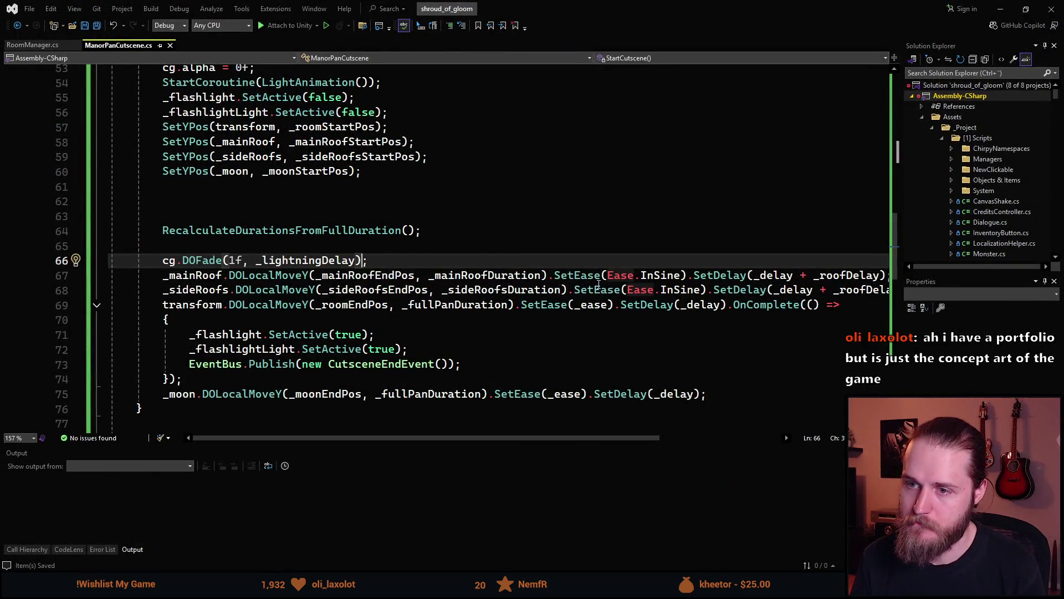
type("/ 2f).")
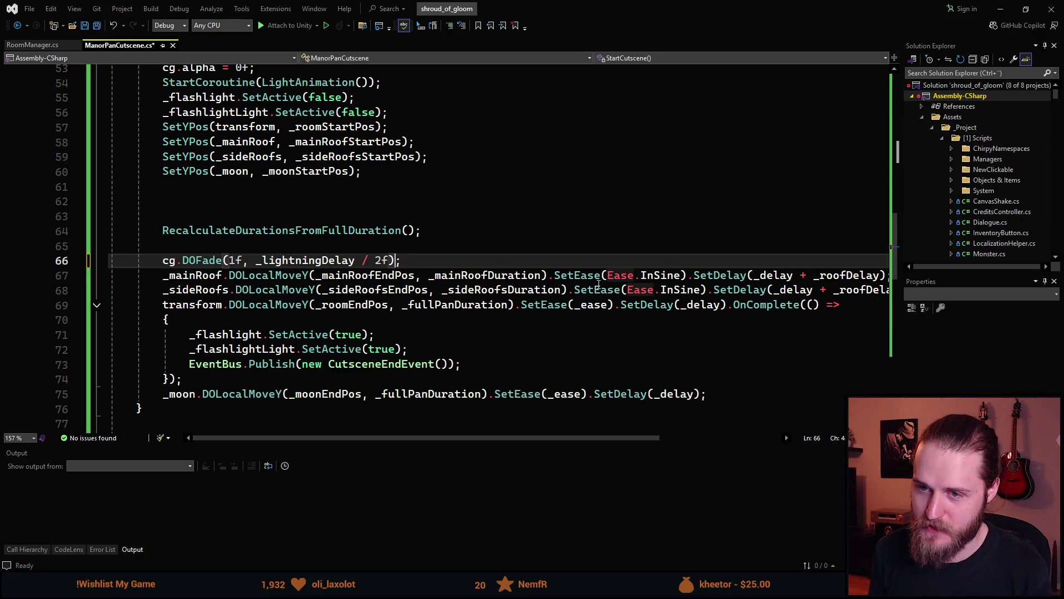
type("SetDe")
key("Tab")
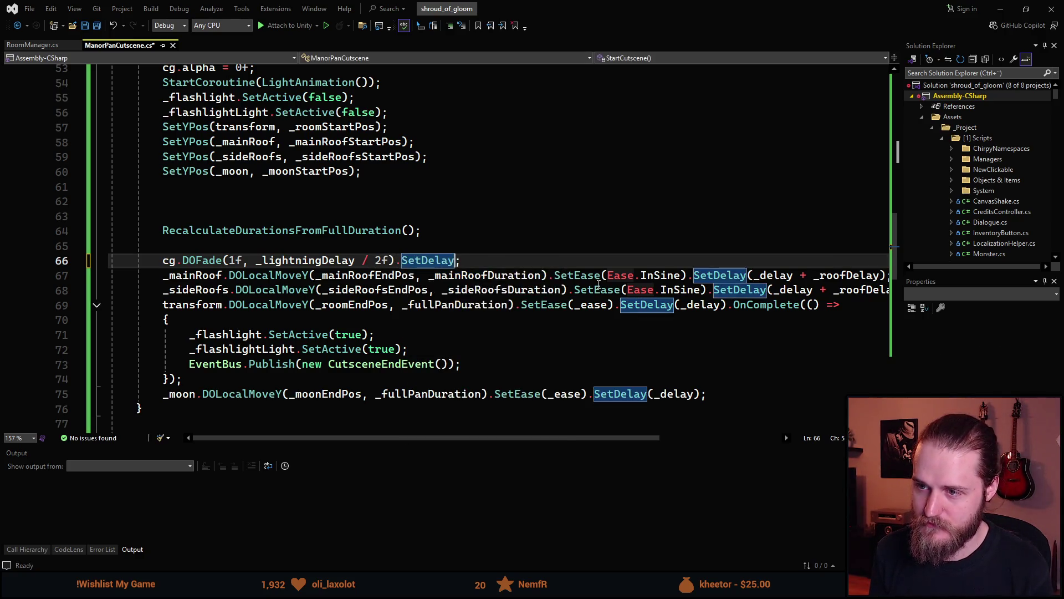
type("(")
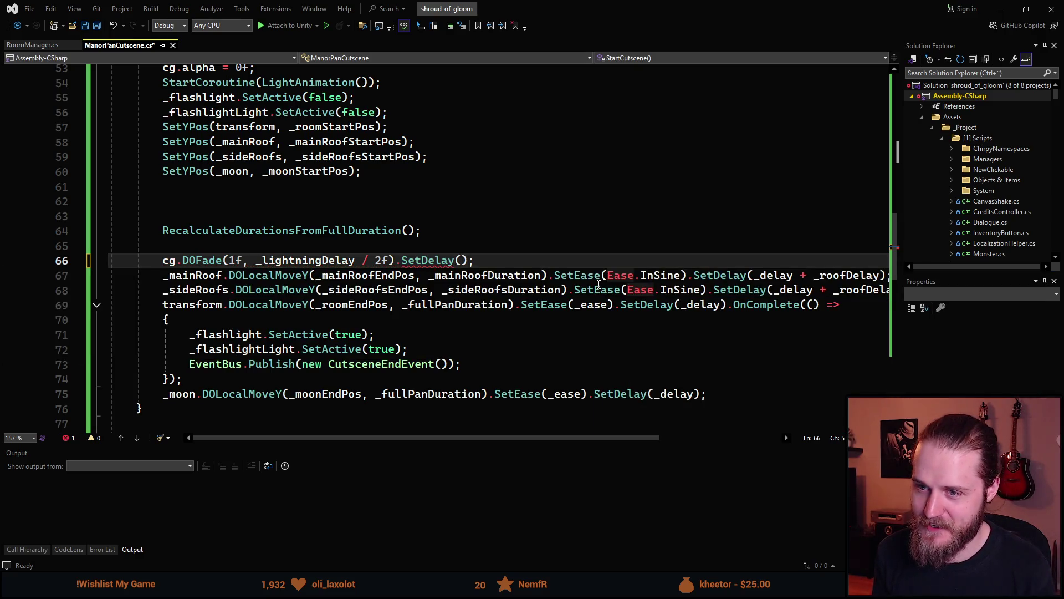
type("_lg")
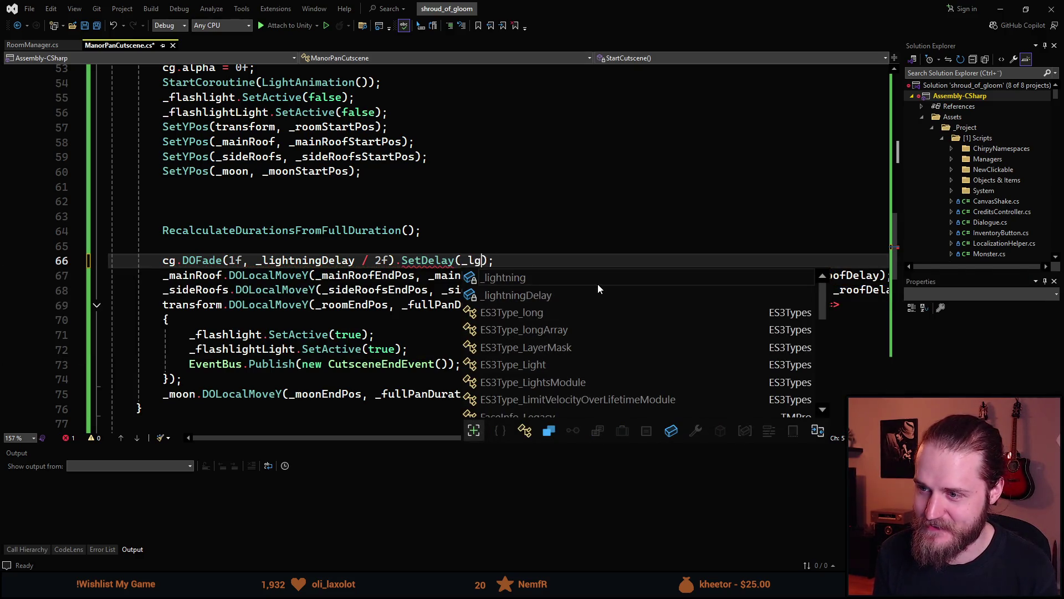
key("Down")
key("Tab")
type("/")
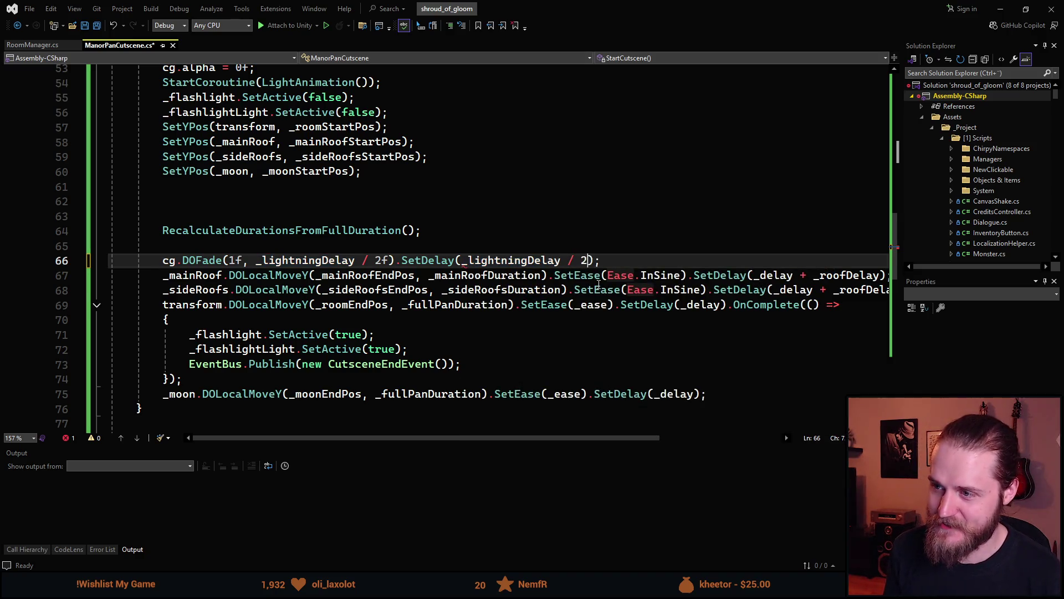
key("alt+Tab")
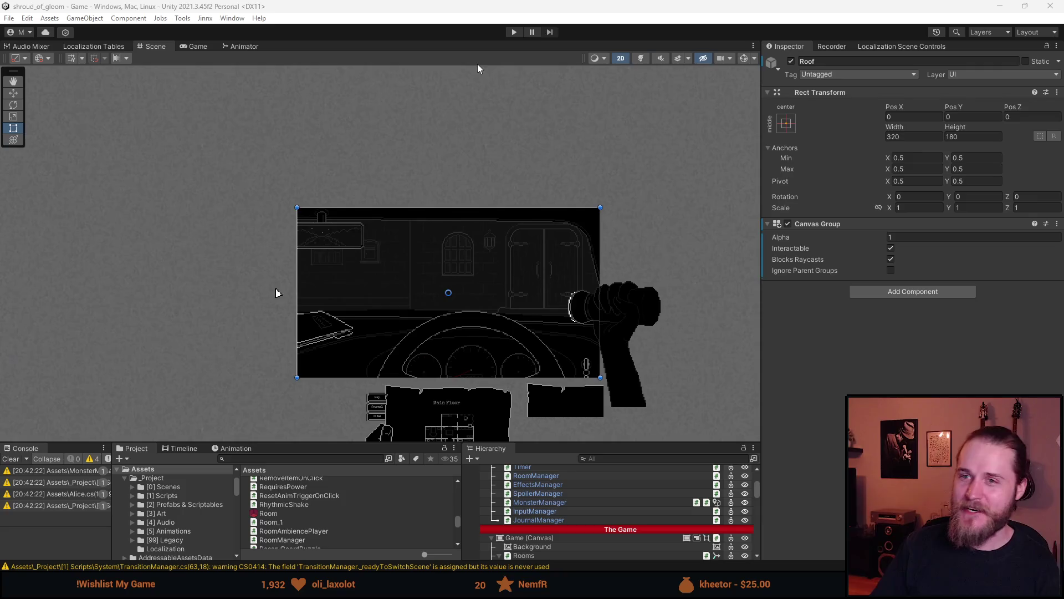
Start Play, enlarge the Game view, clear the console, and leave the car to trigger the cutscene
left_click(521, 33)
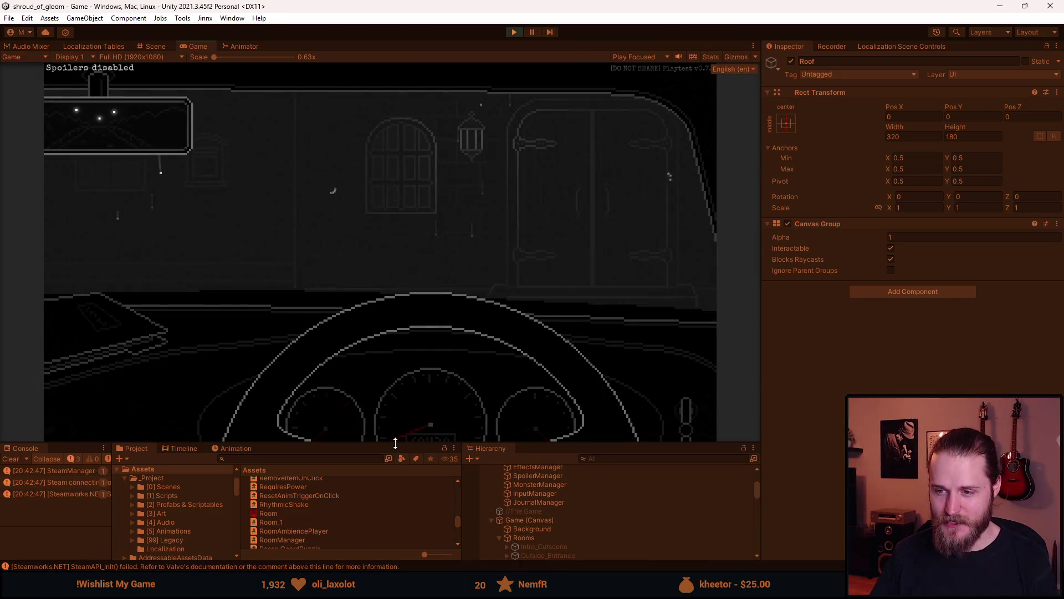
left_click_drag(396, 444, 386, 482)
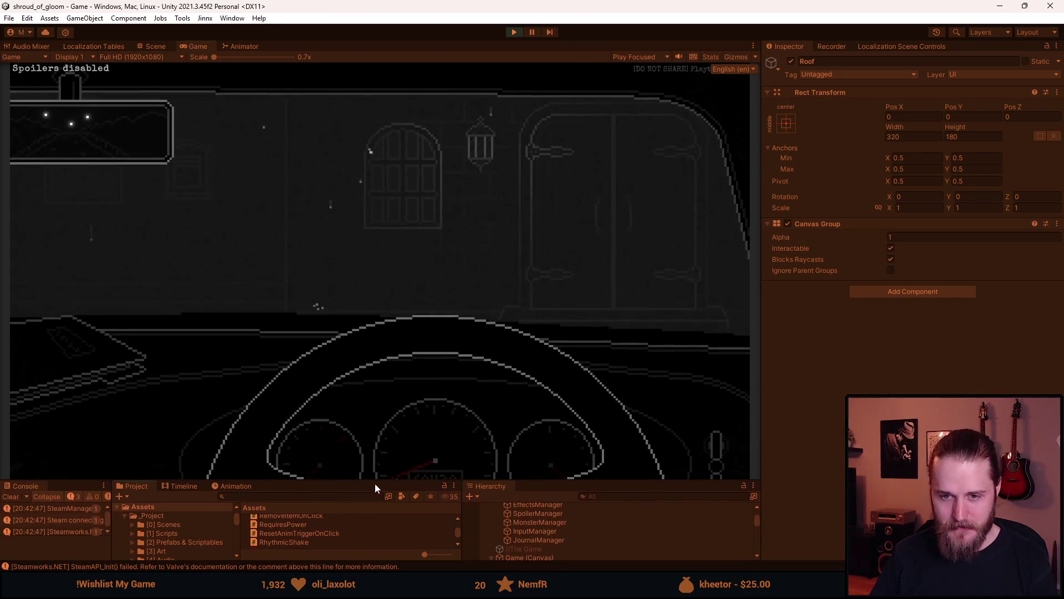
left_click(11, 497)
left_click(72, 354)
left_click(447, 351)
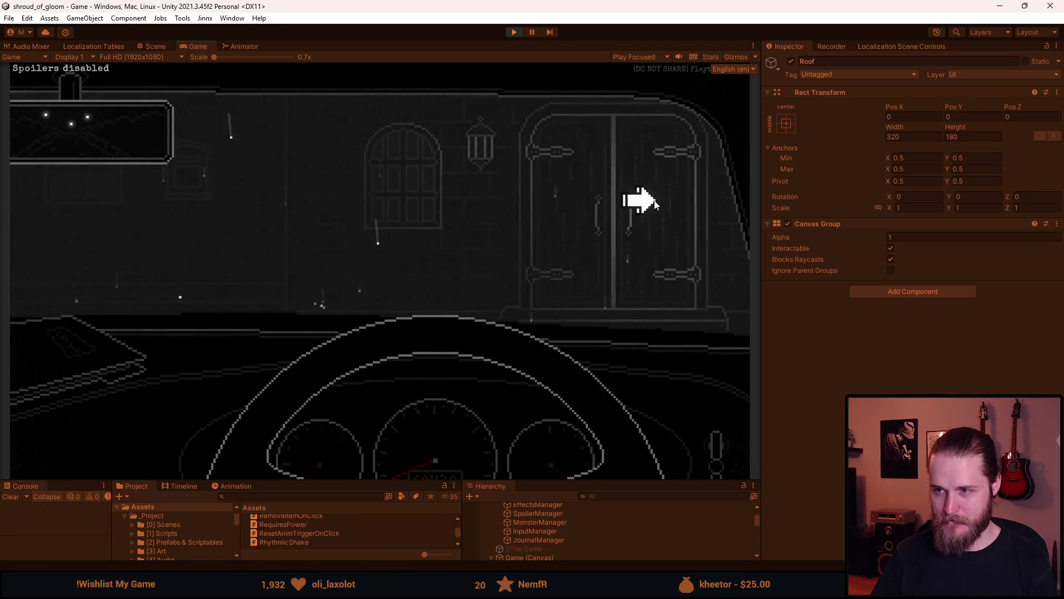
left_click(655, 204)
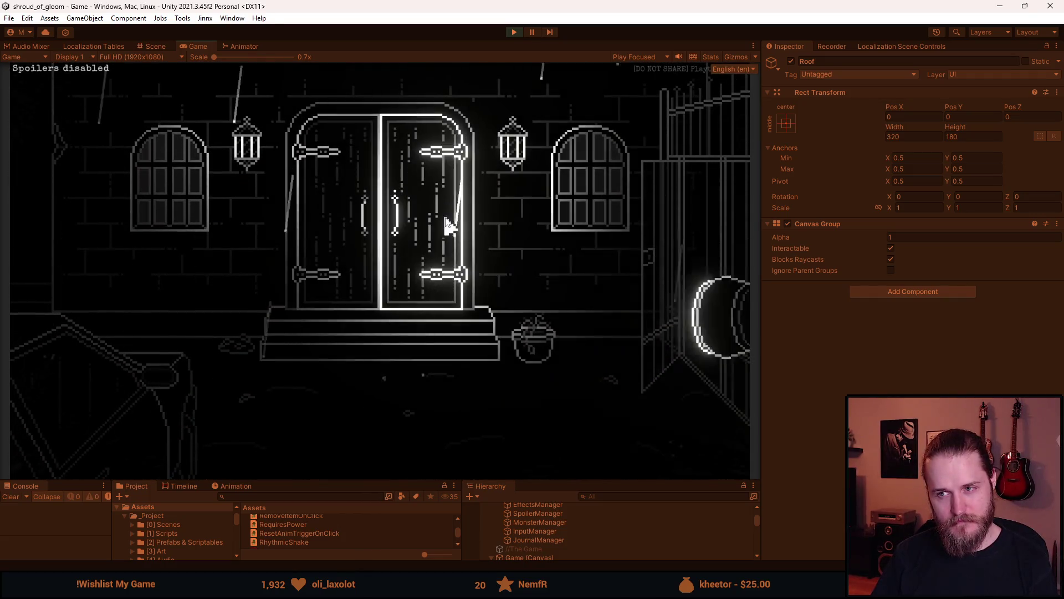
Reload the game from the Developer & Testing Tools overlay
key("alt+Tab")
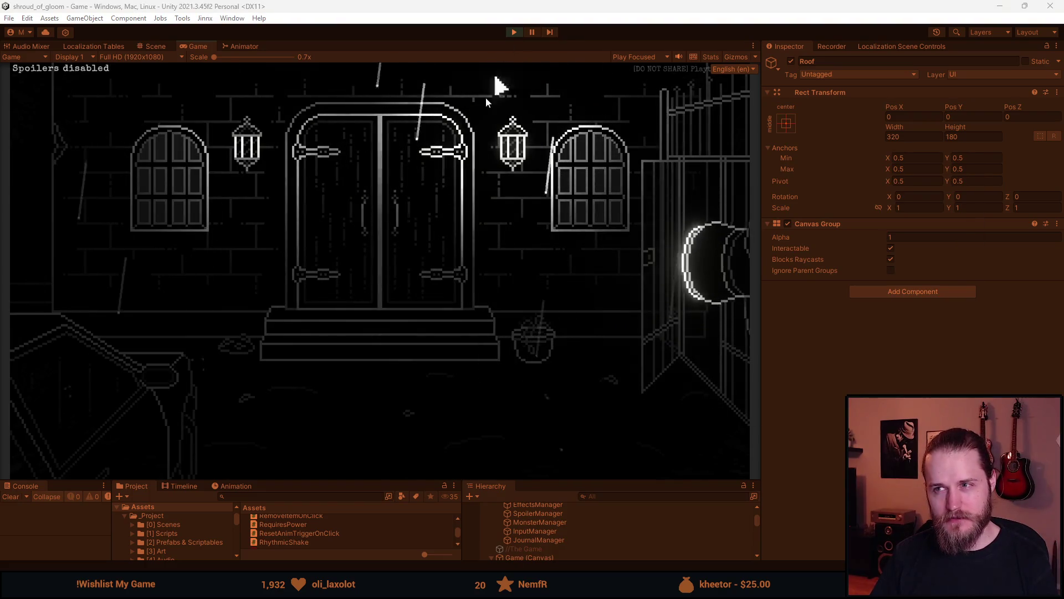
key("grave")
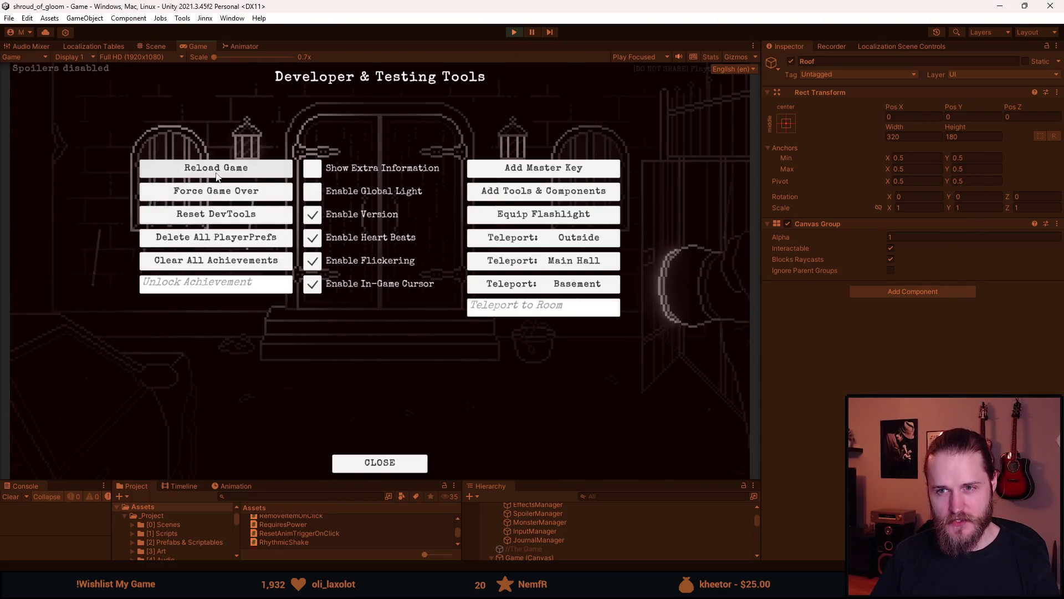
key("grave")
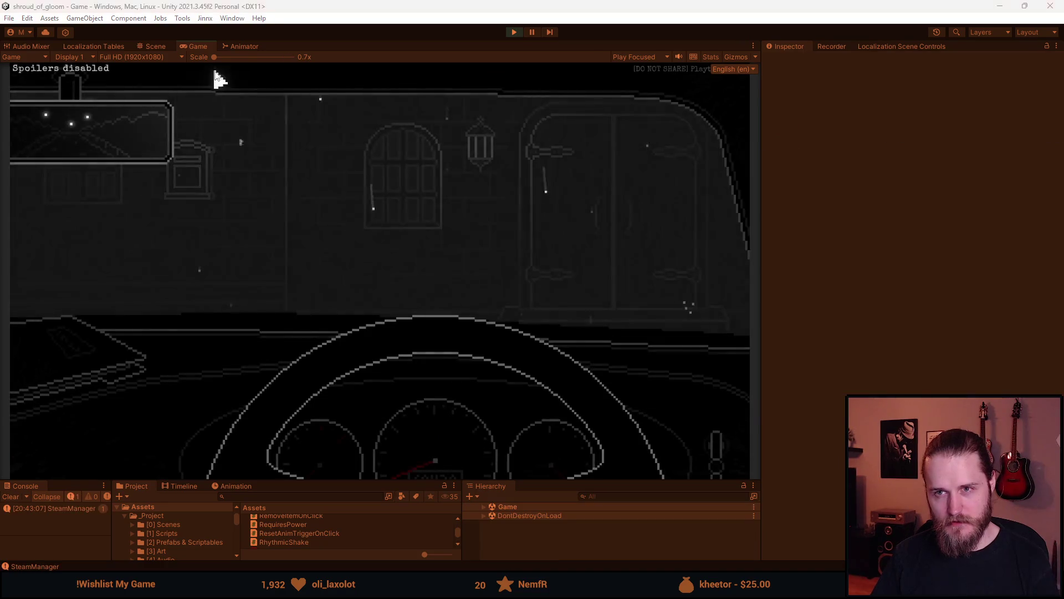
Maximize the Game view and exit the car to play the manor pan, reloading once to replay it
double_click(198, 46)
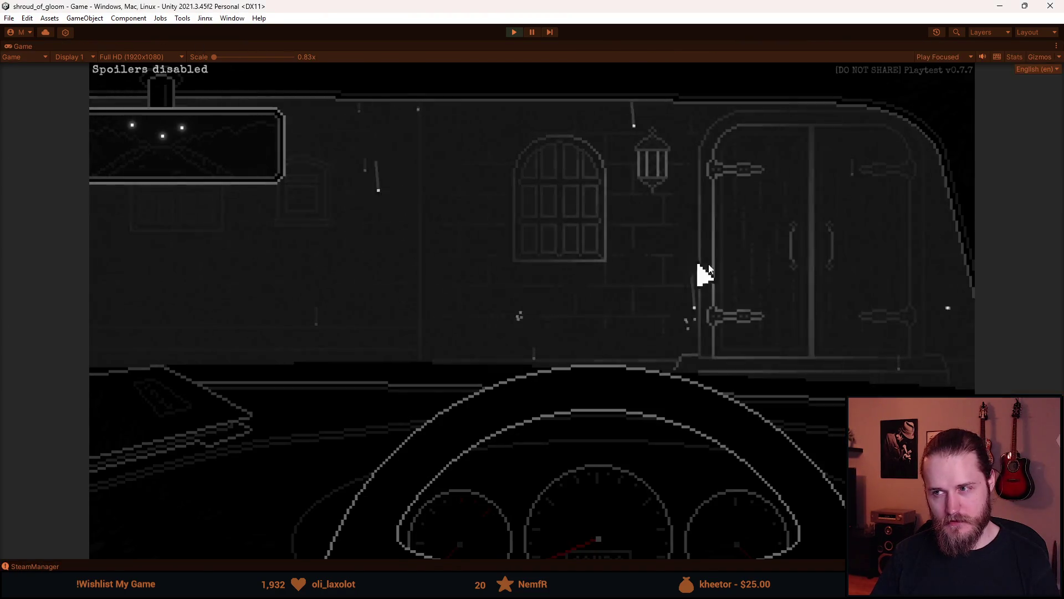
left_click(899, 239)
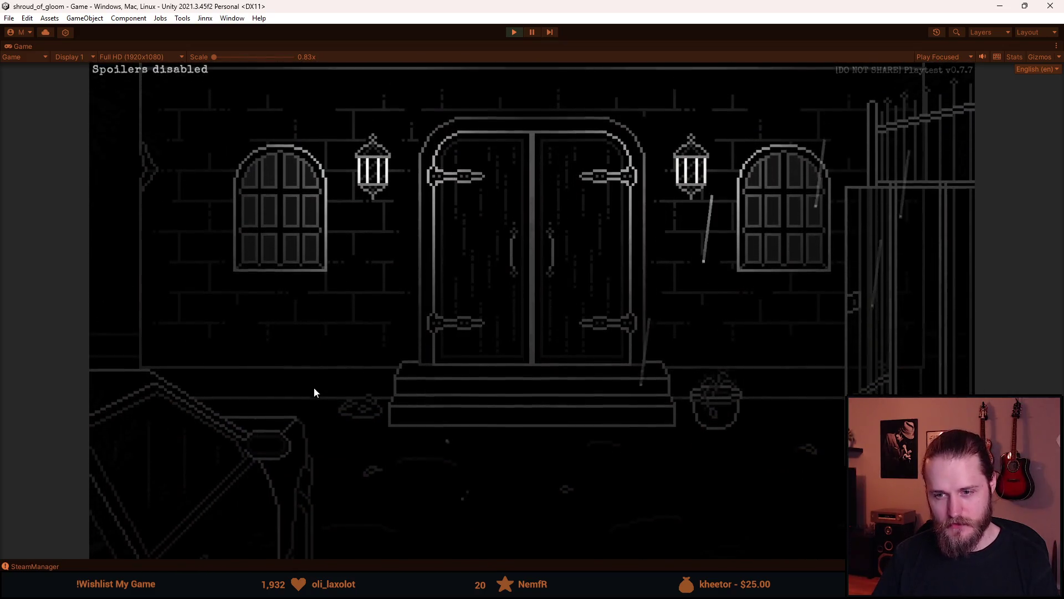
key("F1")
left_click(304, 191)
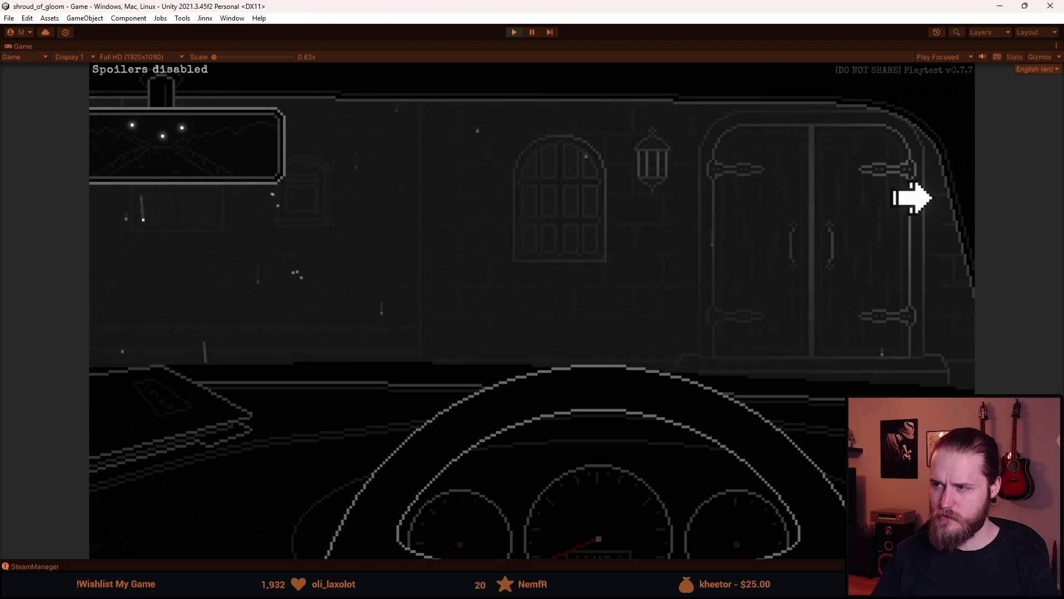
left_click(872, 203)
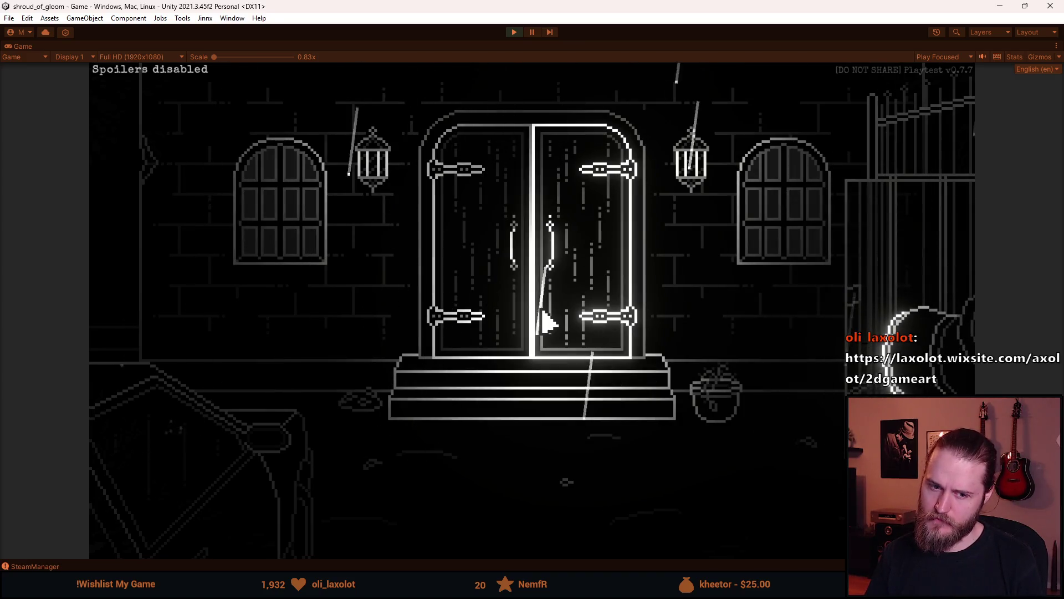
left_click(243, 480)
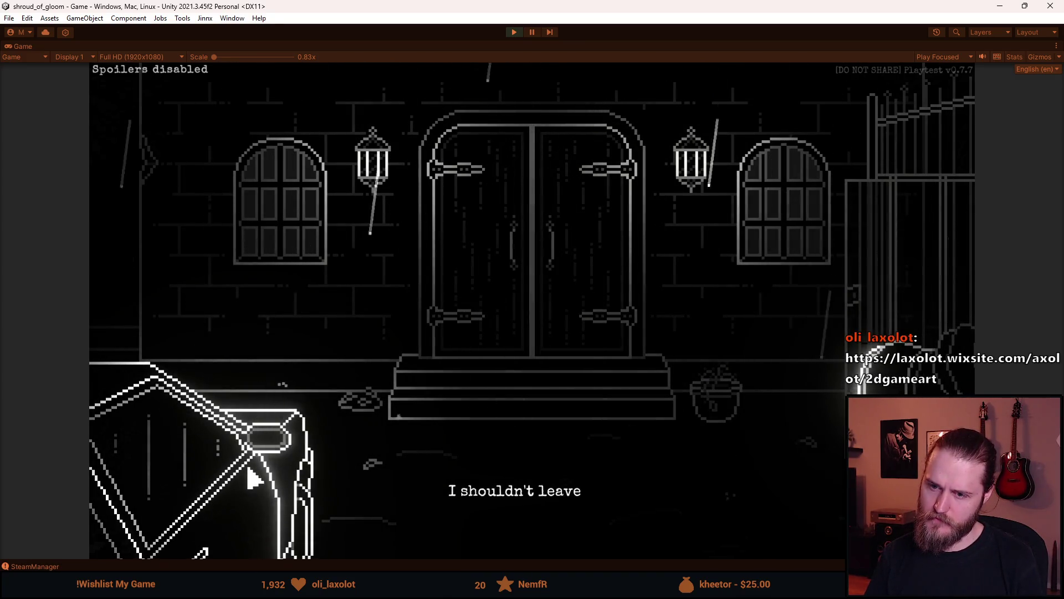
Reload twice more, reading the dashboard letter and leaving the car each time to replay the cutscene
key("grave")
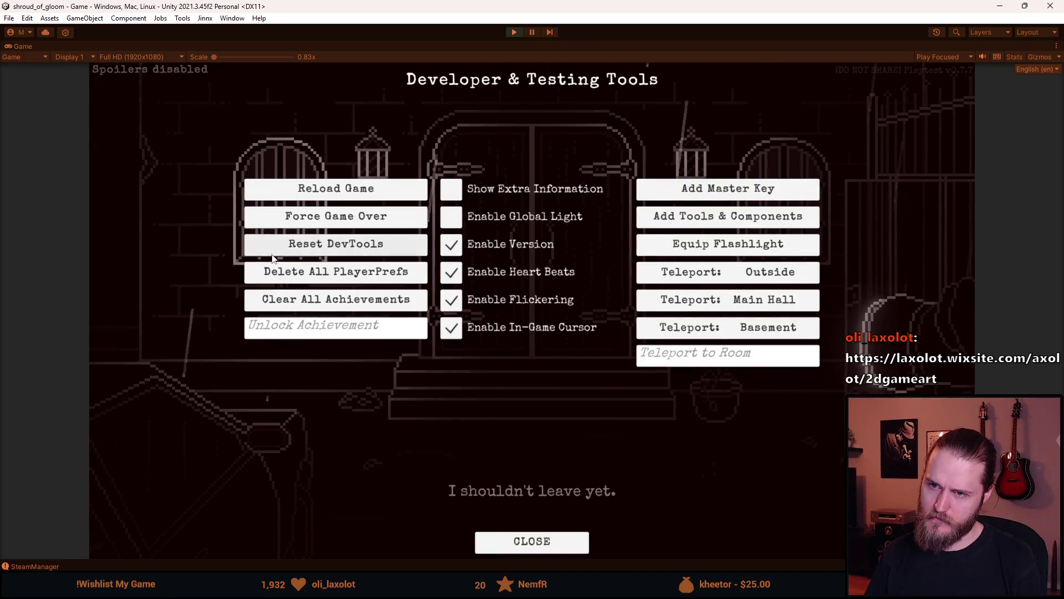
left_click(328, 195)
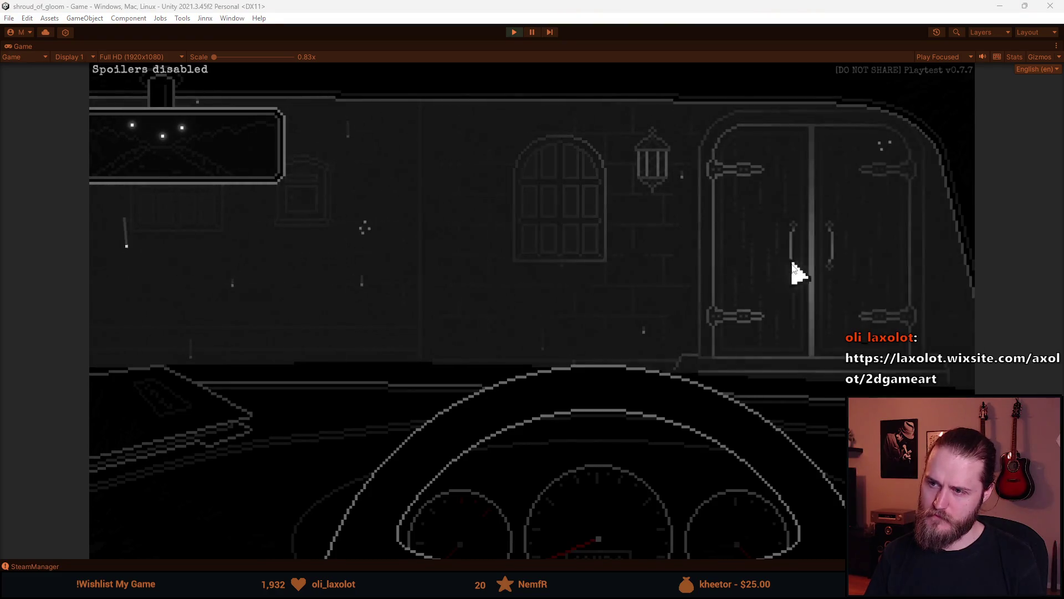
left_click(138, 408)
left_click(266, 382)
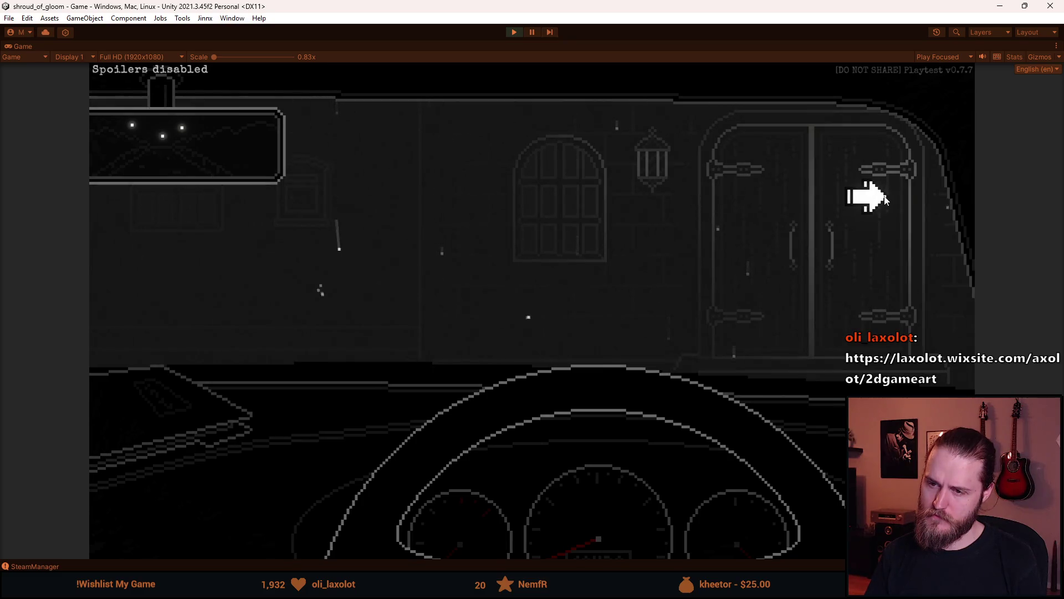
left_click(881, 199)
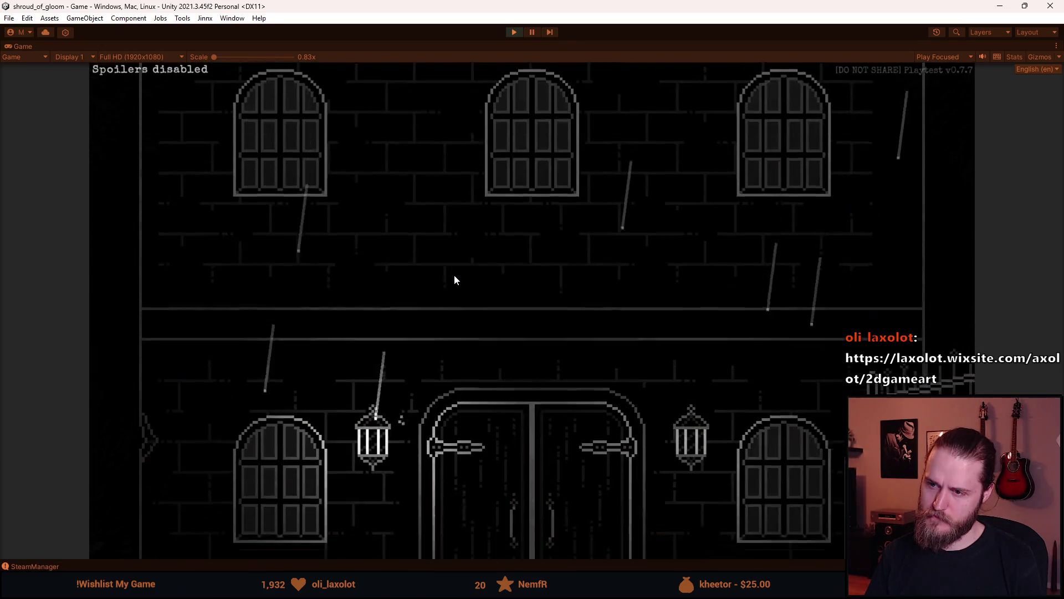
key("F1")
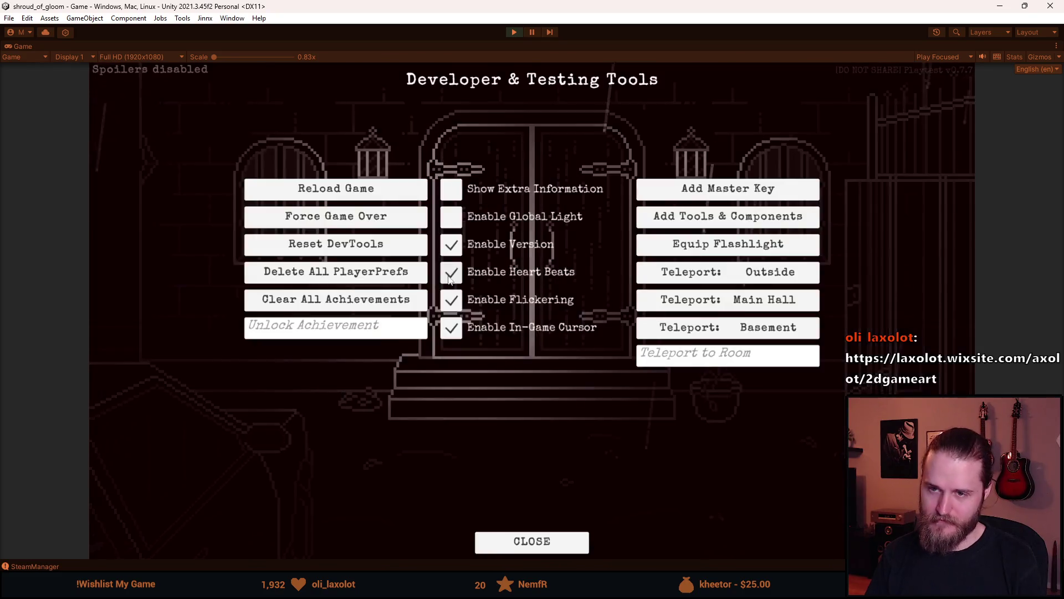
left_click(338, 191)
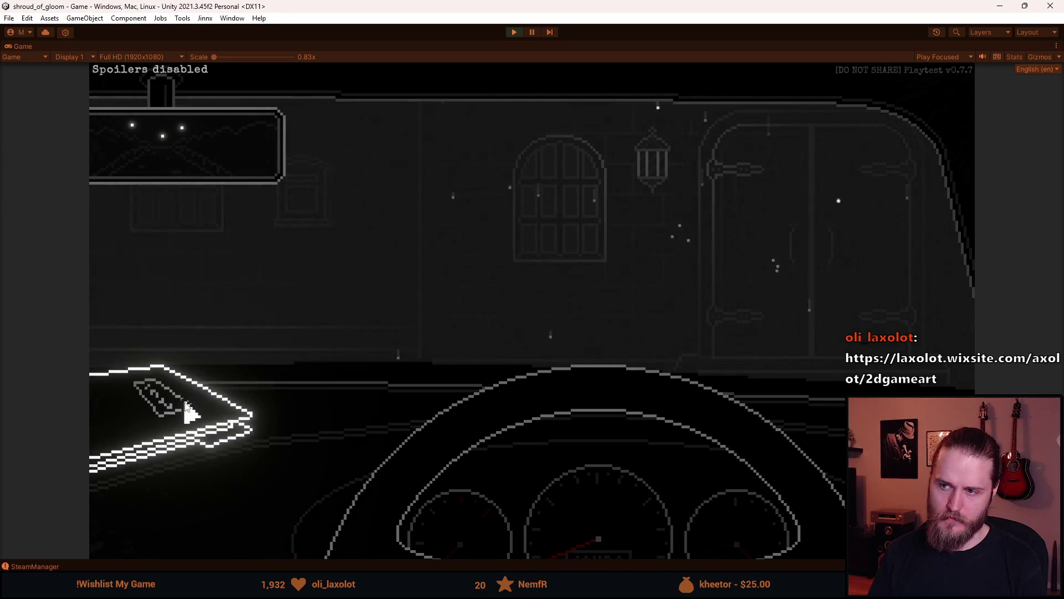
left_click(188, 410)
left_click(209, 245)
left_click(874, 266)
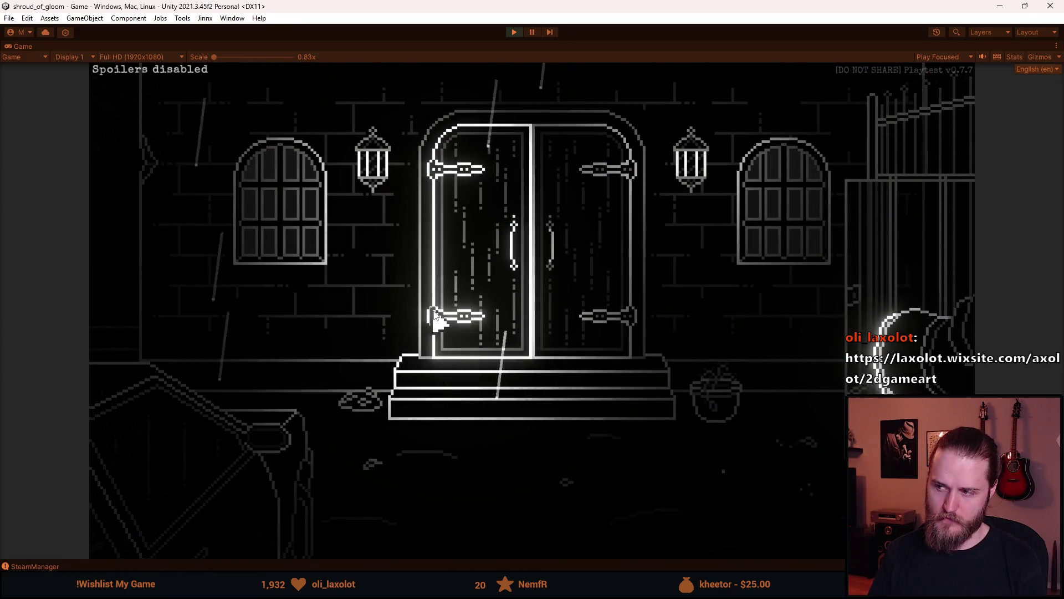
Reload and replay the cutscene twice more, then stop Play mode
key("F1")
left_click(355, 191)
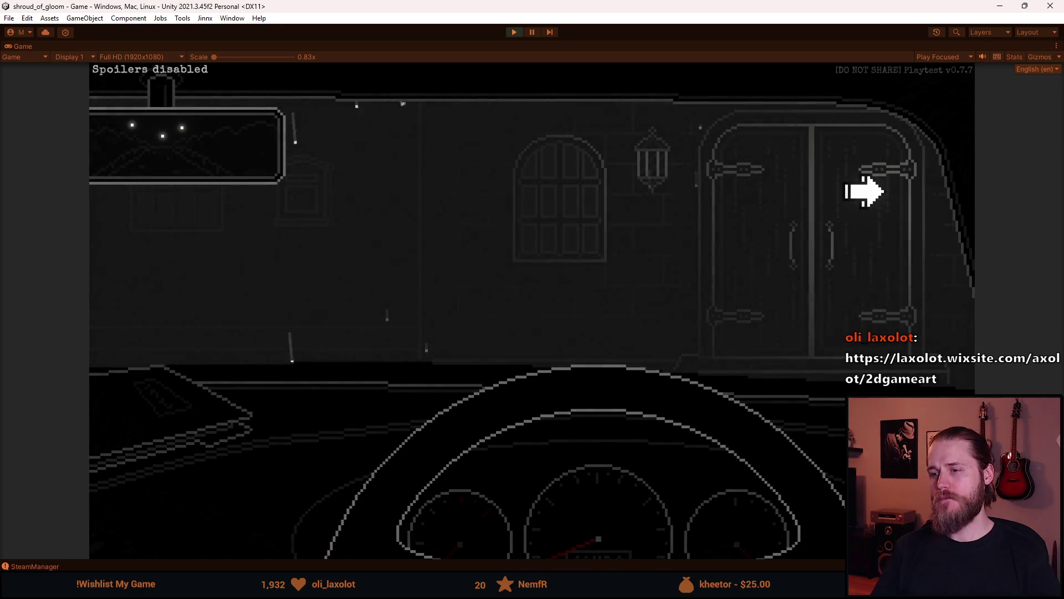
left_click(864, 192)
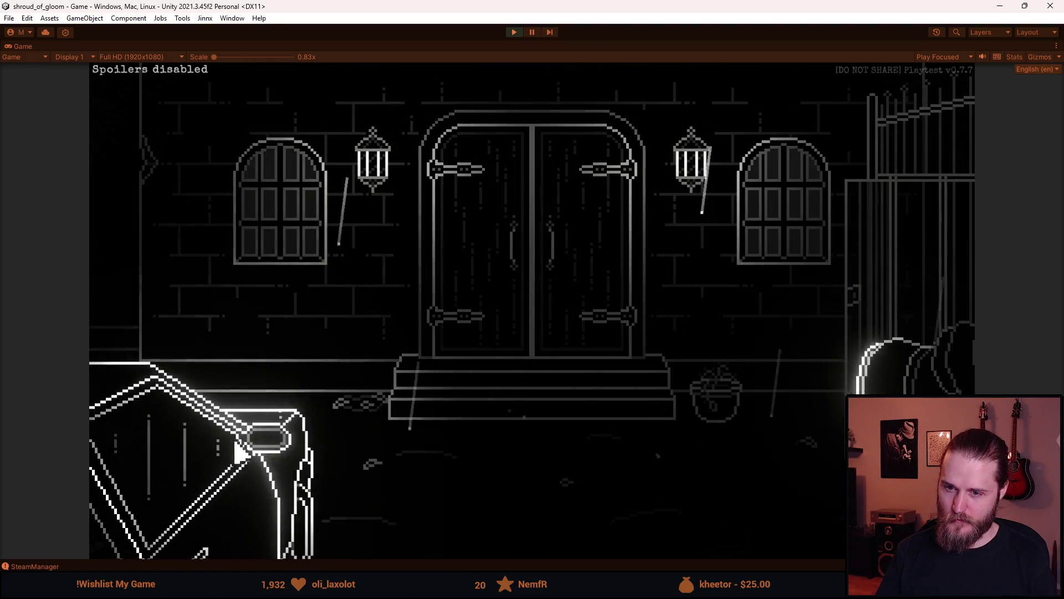
key("F1")
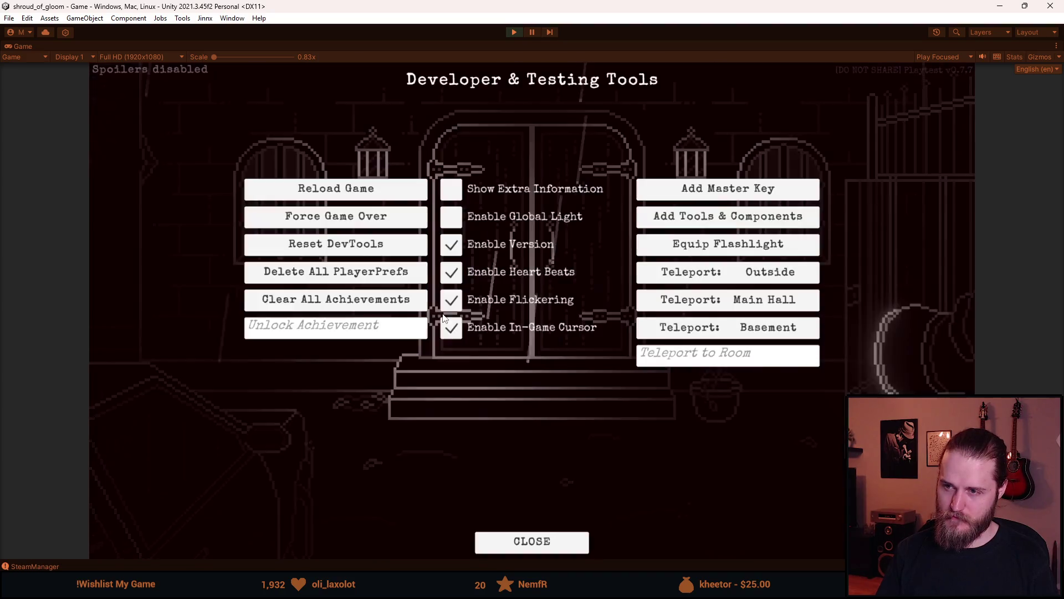
left_click(394, 218)
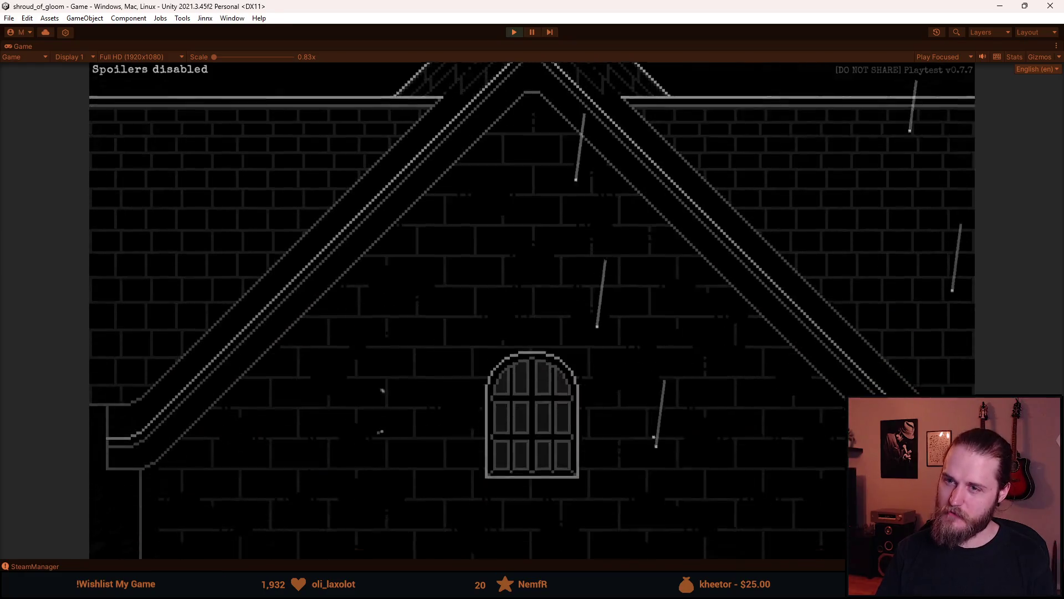
key("alt+Tab")
key("Escape")
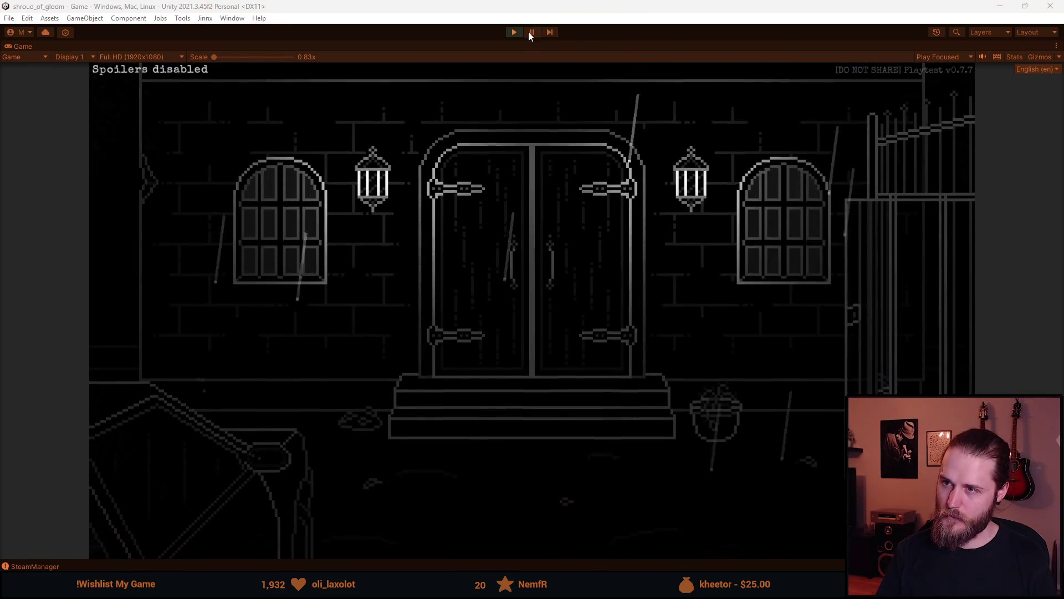
left_click(515, 33)
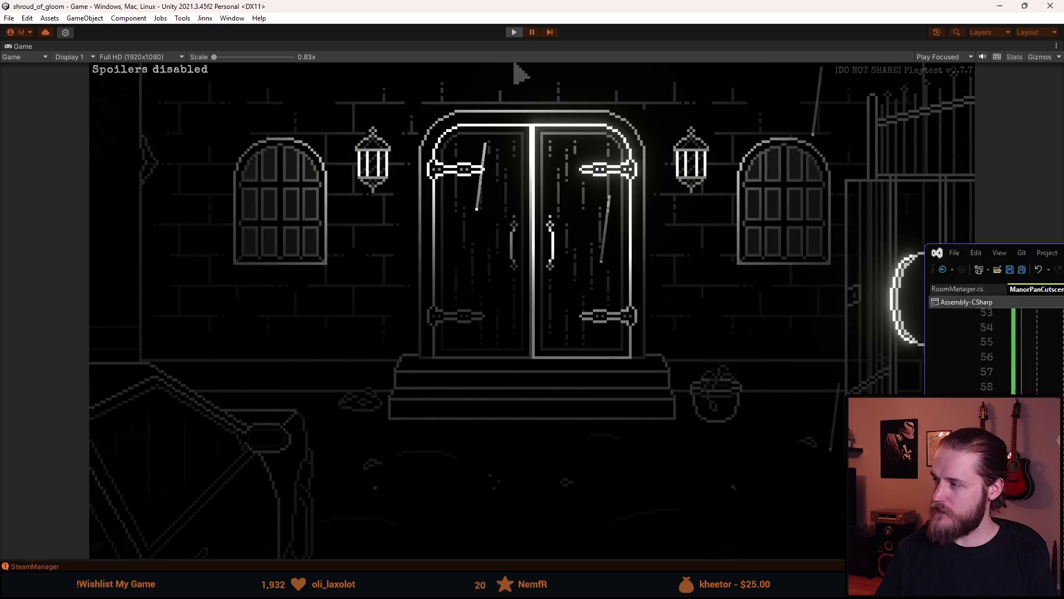
Remove ' / 2f' and the SetDelay call so line 66 reads cg.DOFade(1f, _lightningDelay);
key("alt+Tab")
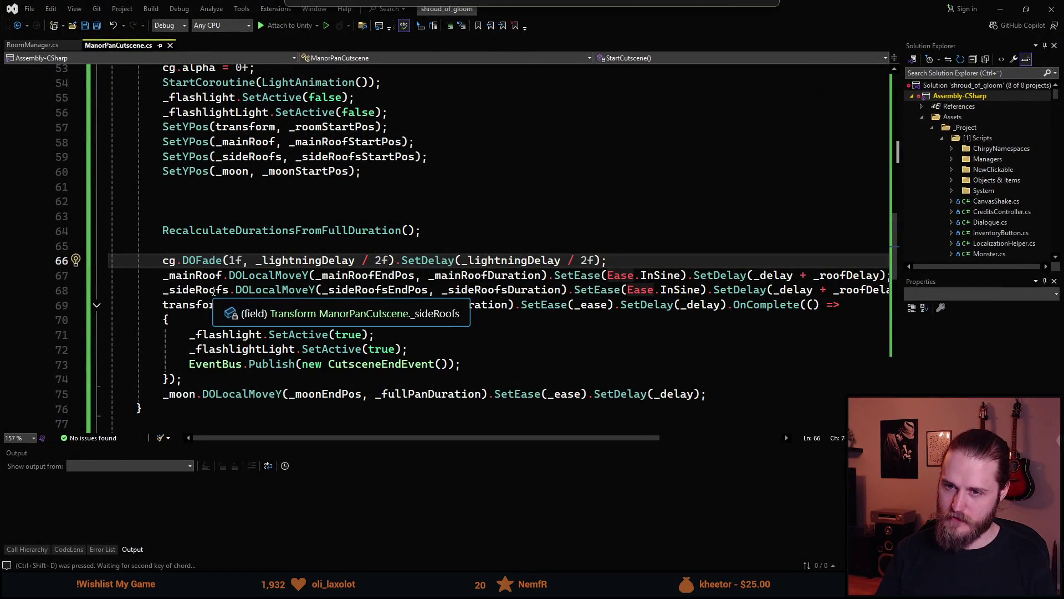
scroll(198, 300, "up", 2)
scroll(198, 300, "up", 1)
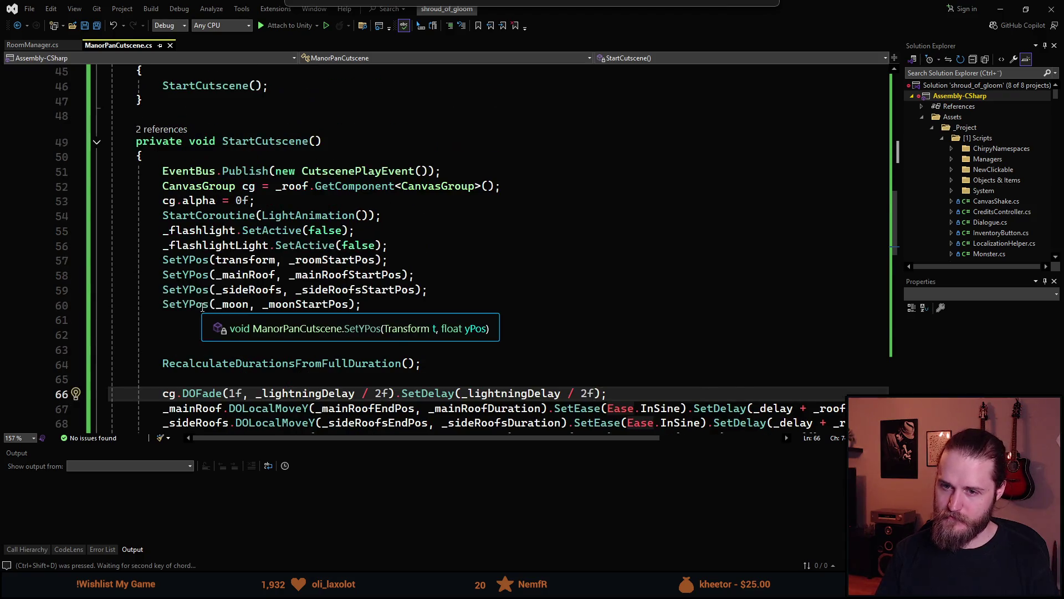
scroll(199, 303, "down", 2)
scroll(202, 308, "up", 2)
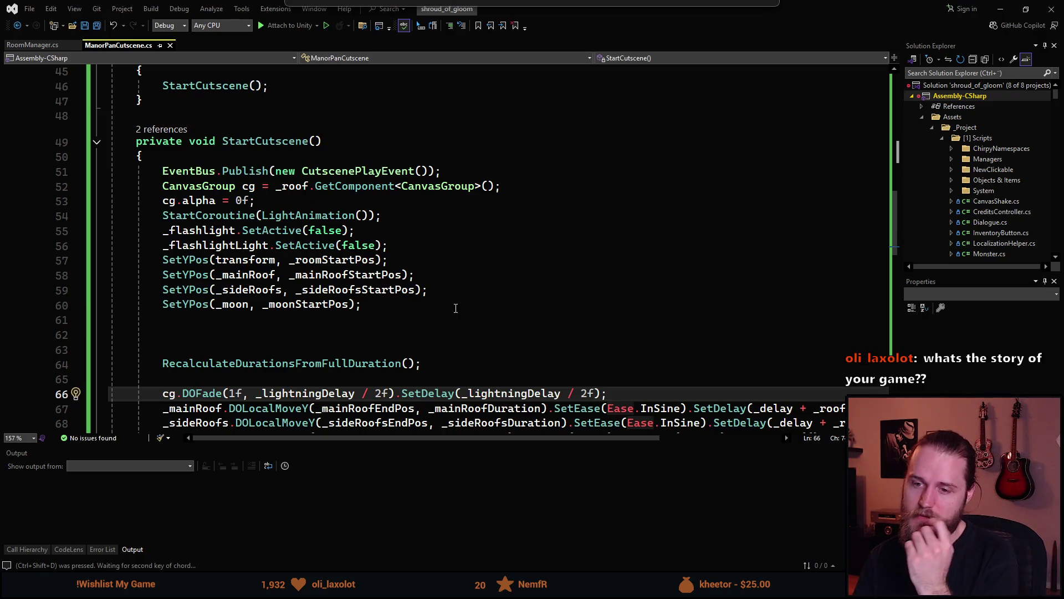
scroll(444, 322, "down", 3)
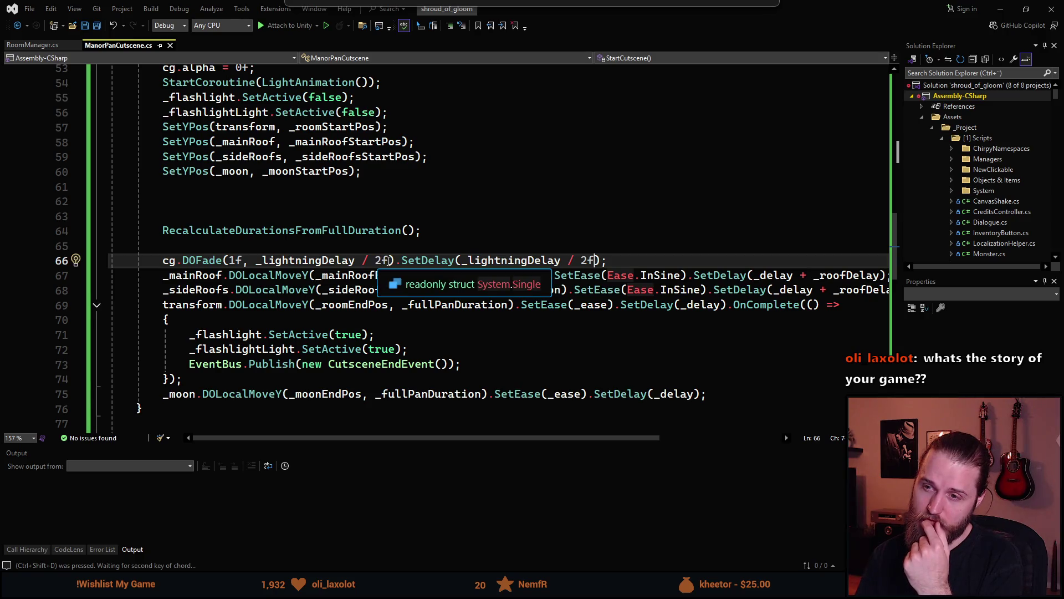
double_click(355, 260)
key("BackSpace")
left_click(356, 260)
key("BackSpace")
left_click_drag(562, 260, 365, 260)
key("BackSpace")
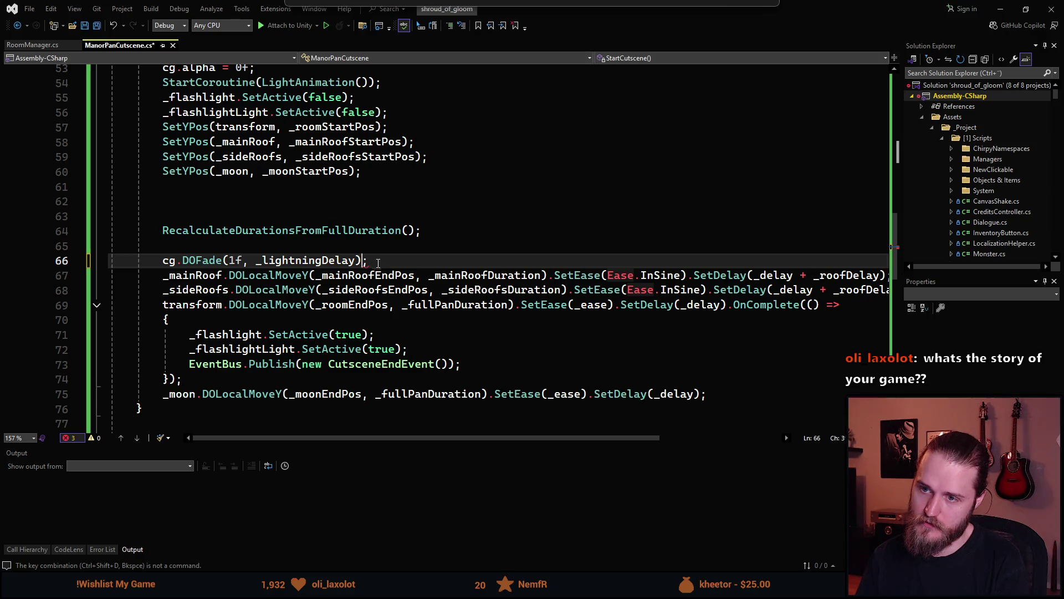
key("alt+Tab")
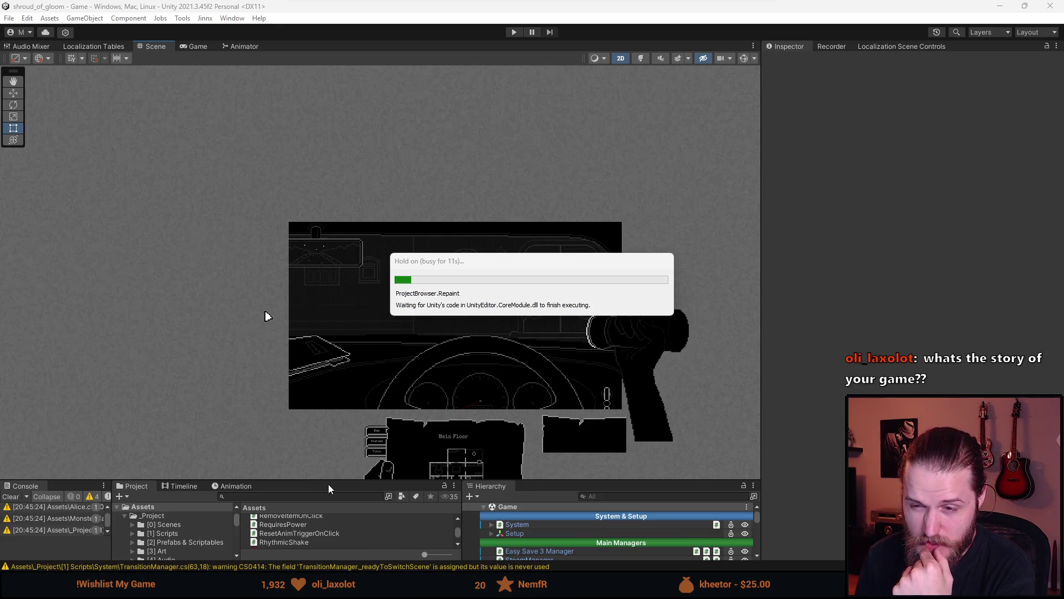
Enlarge the console, project and hierarchy panels and clear the console warnings
left_click_drag(334, 483, 238, 324)
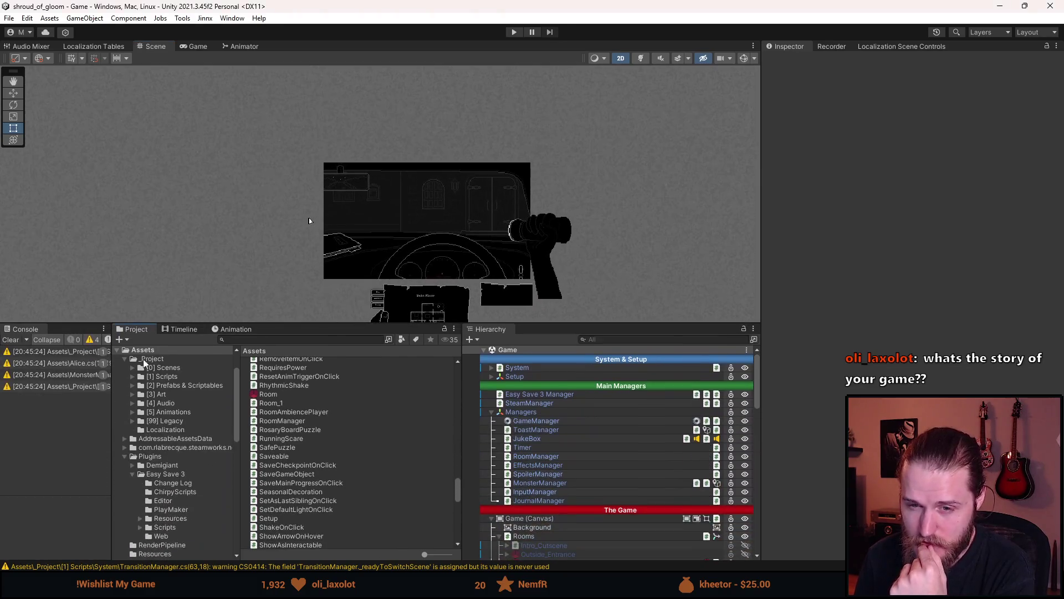
left_click(11, 339)
scroll(616, 483, "down", 3)
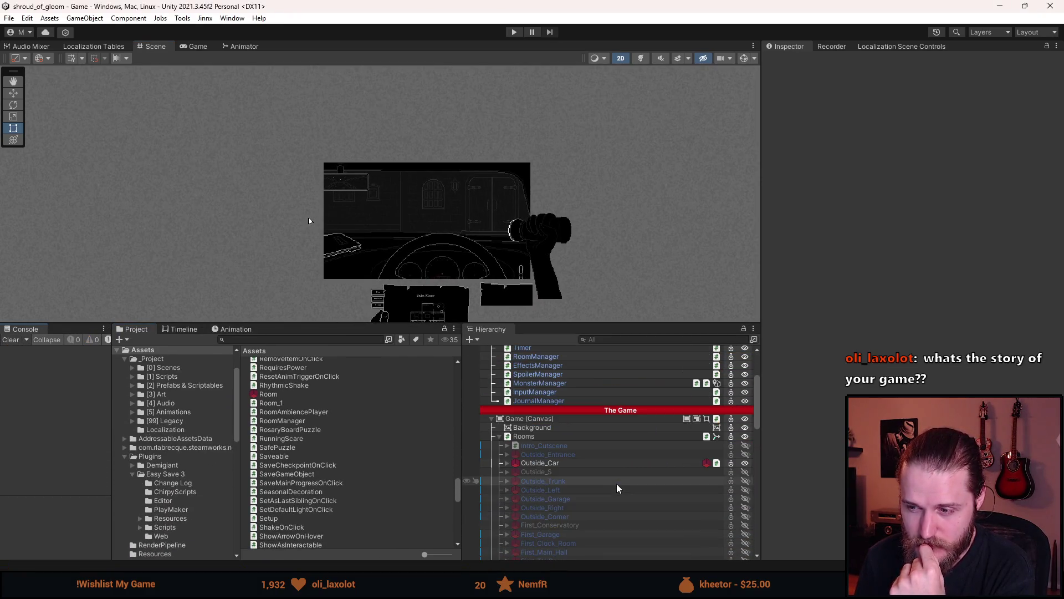
Select the Outside_Entrance room and enter its Manor Pan Cutscene Lightning Delay value
left_click(563, 462)
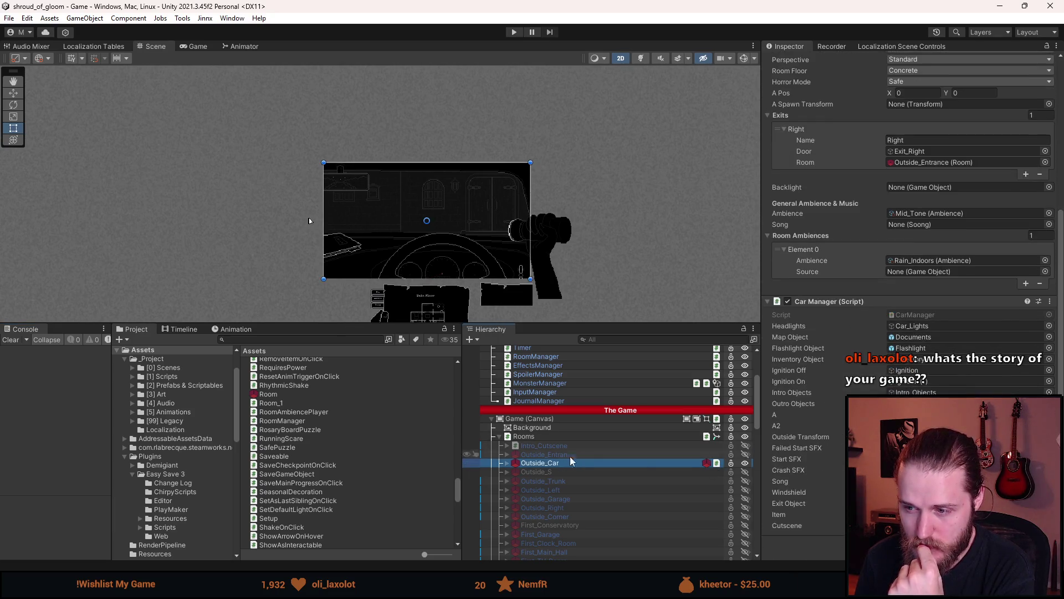
left_click(581, 455)
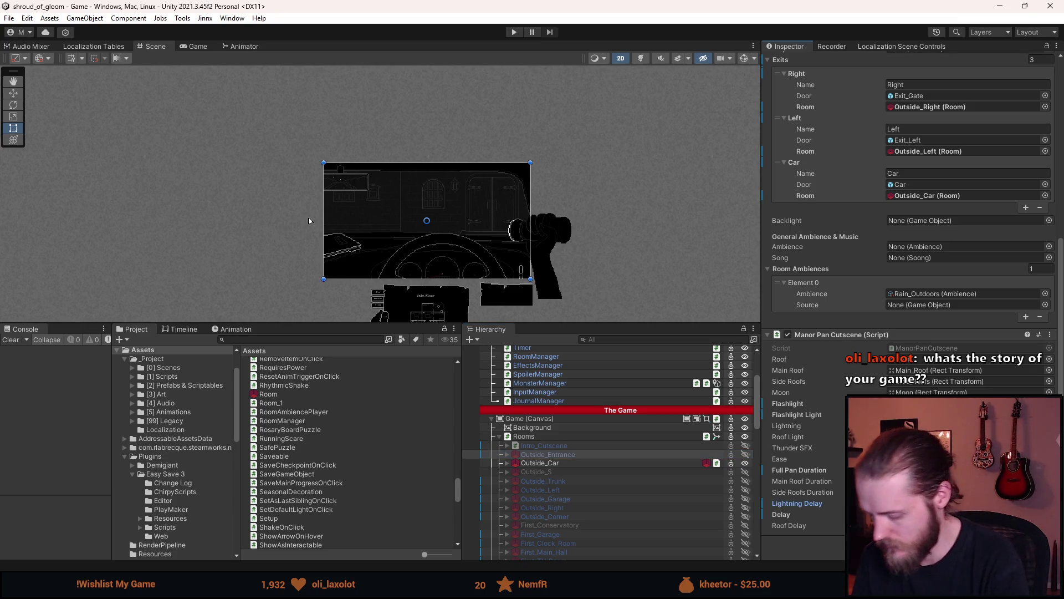
key("Tab")
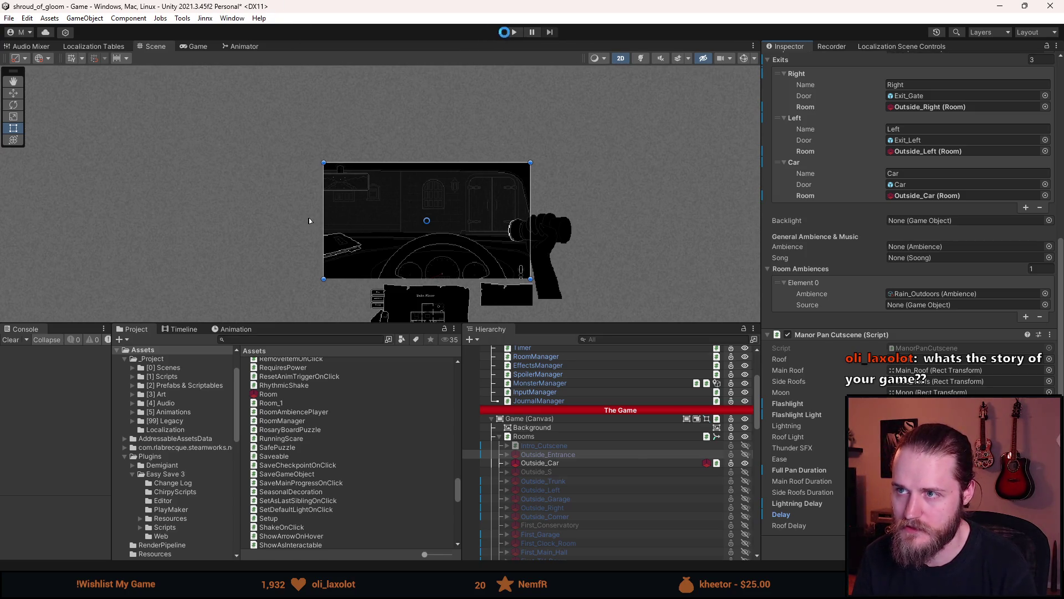
Playtest the cutscene from the car interior, then switch to the Scene view and the browser
left_click(510, 32)
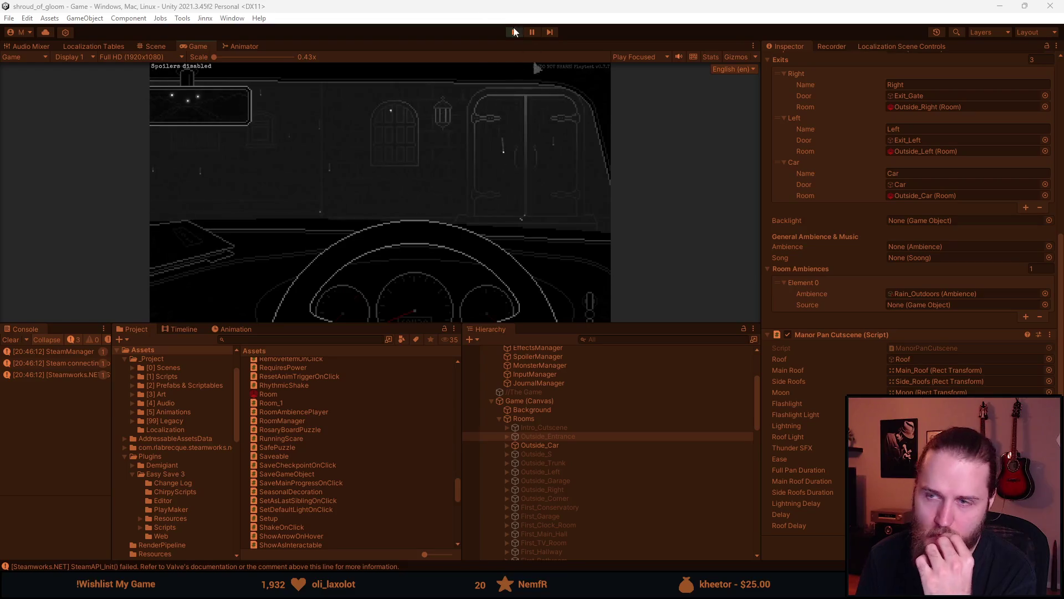
key("ctrl+1")
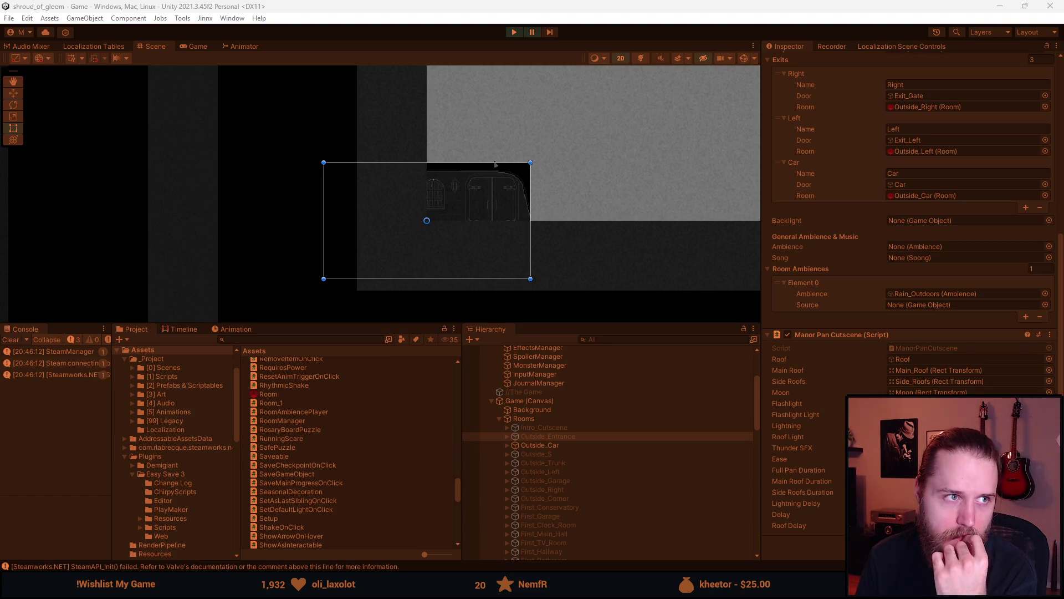
key("alt+Tab")
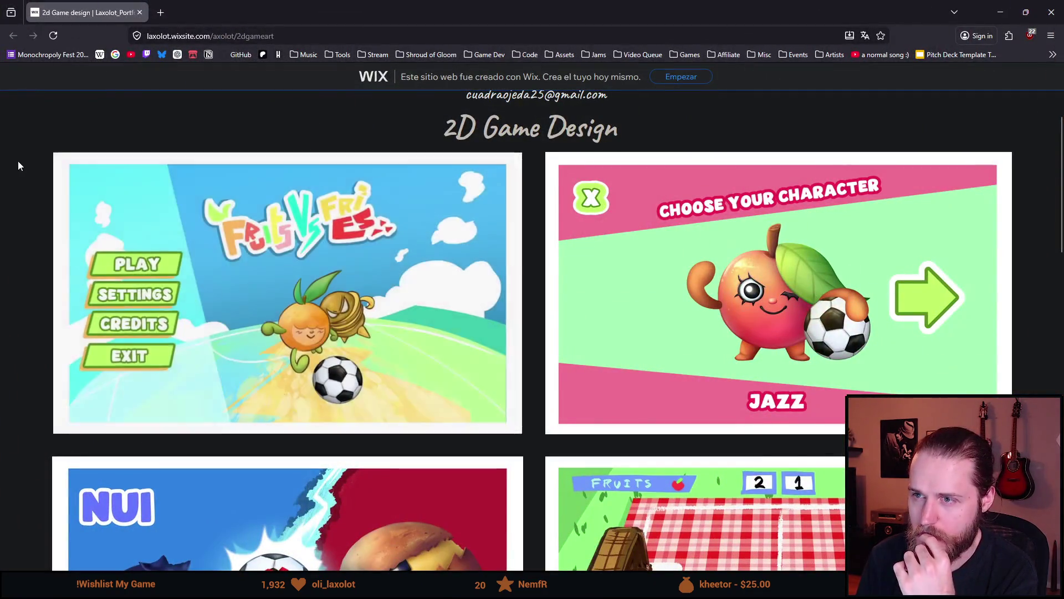
Browse up and down the 2D Game Design portfolio images, then close the portfolio tab
scroll(29, 181, "down", 1)
scroll(30, 250, "up", 1)
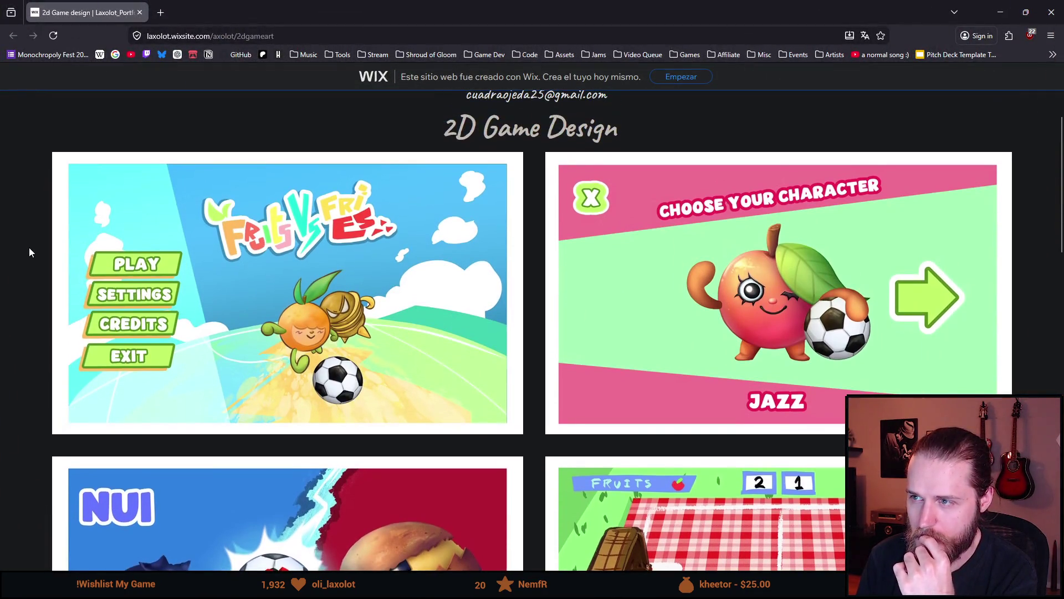
scroll(30, 252, "down", 1)
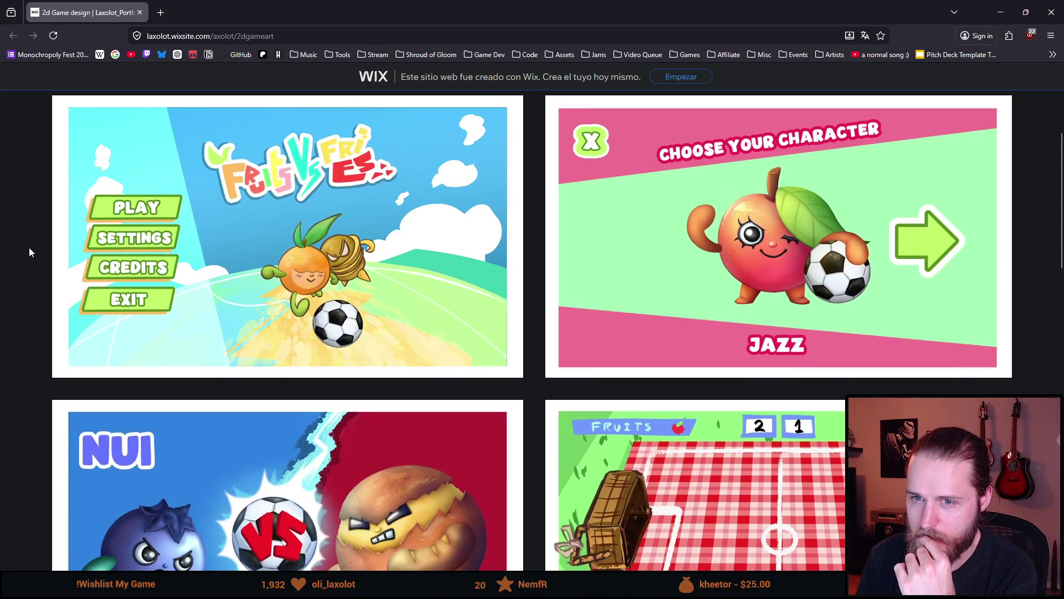
scroll(30, 248, "down", 5)
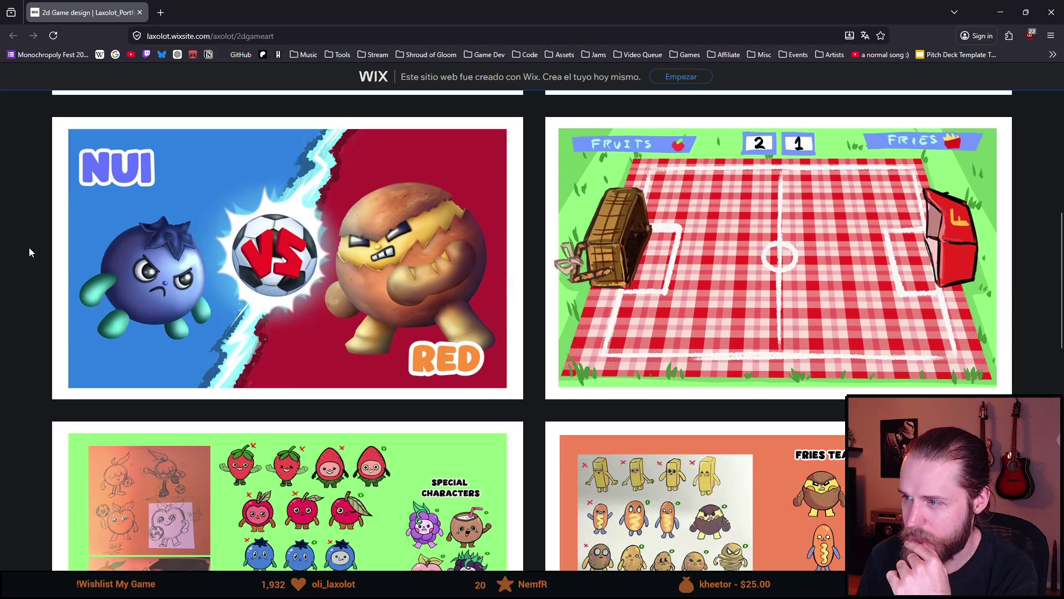
scroll(231, 314, "up", 1)
scroll(231, 313, "up", 2)
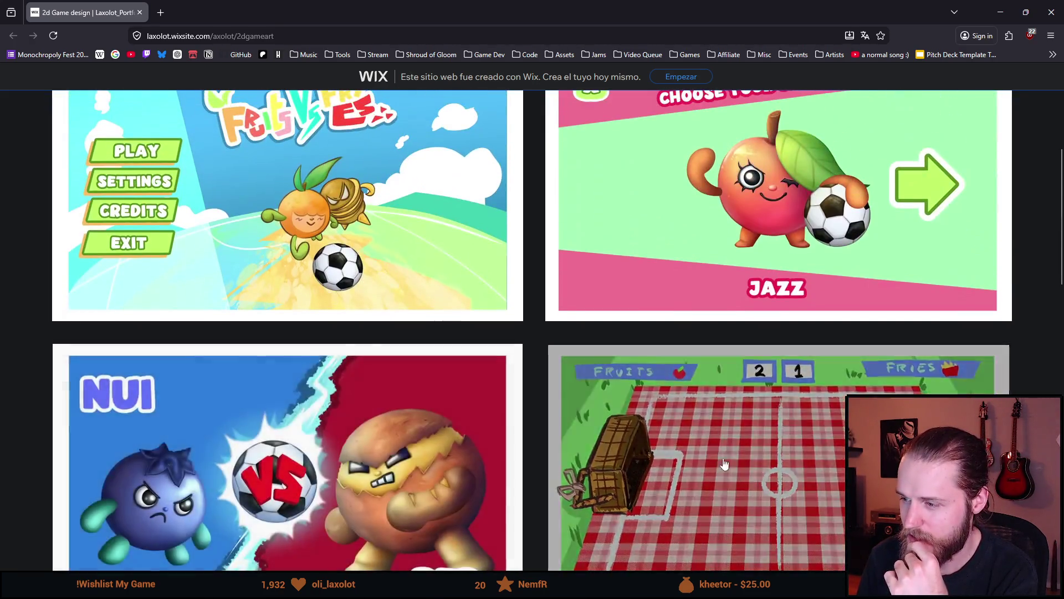
scroll(532, 311, "down", 3)
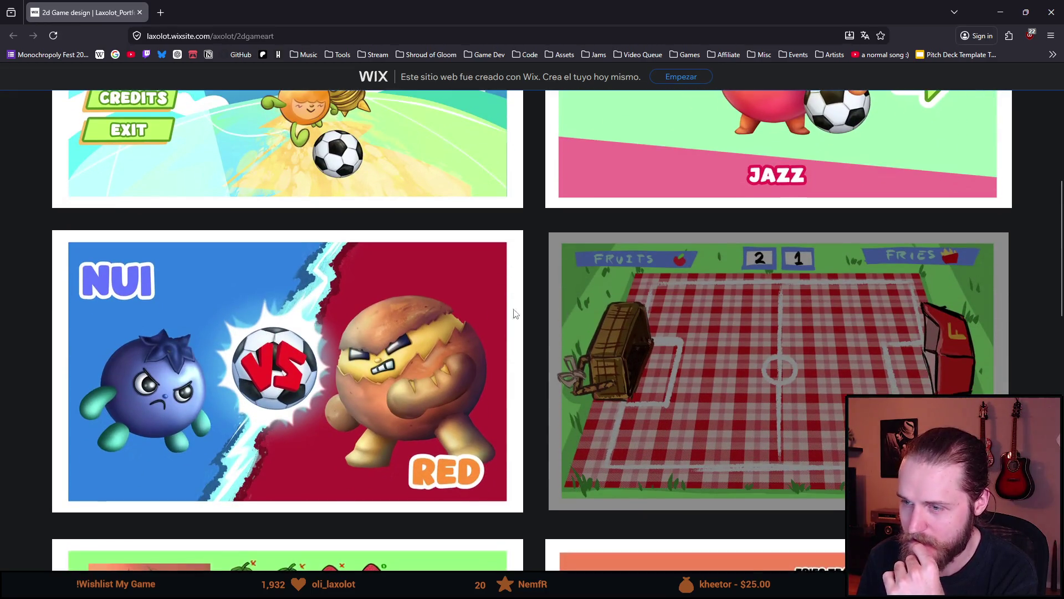
scroll(22, 347, "down", 3)
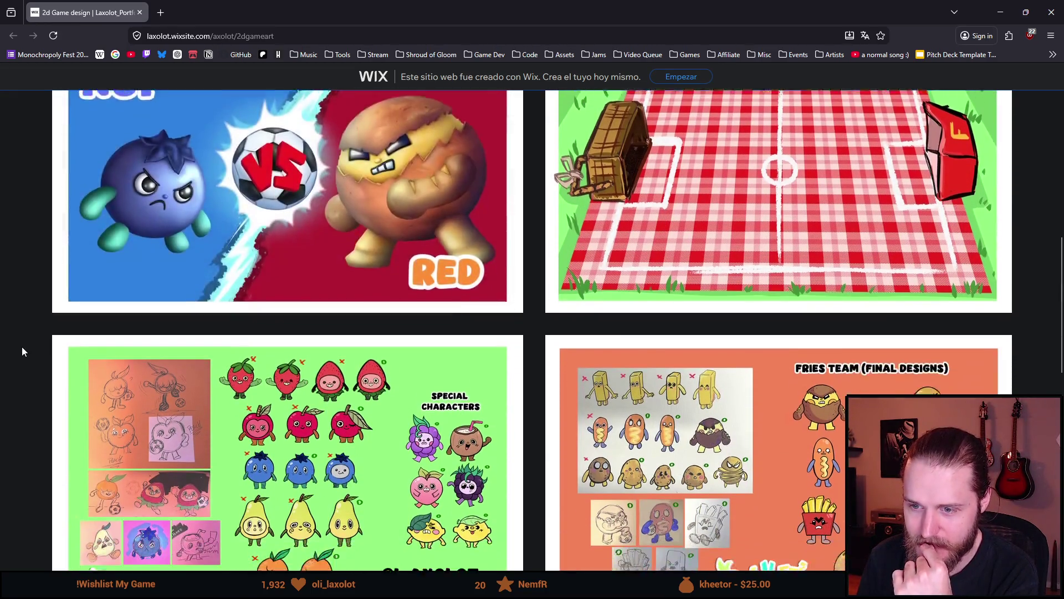
scroll(22, 347, "down", 1)
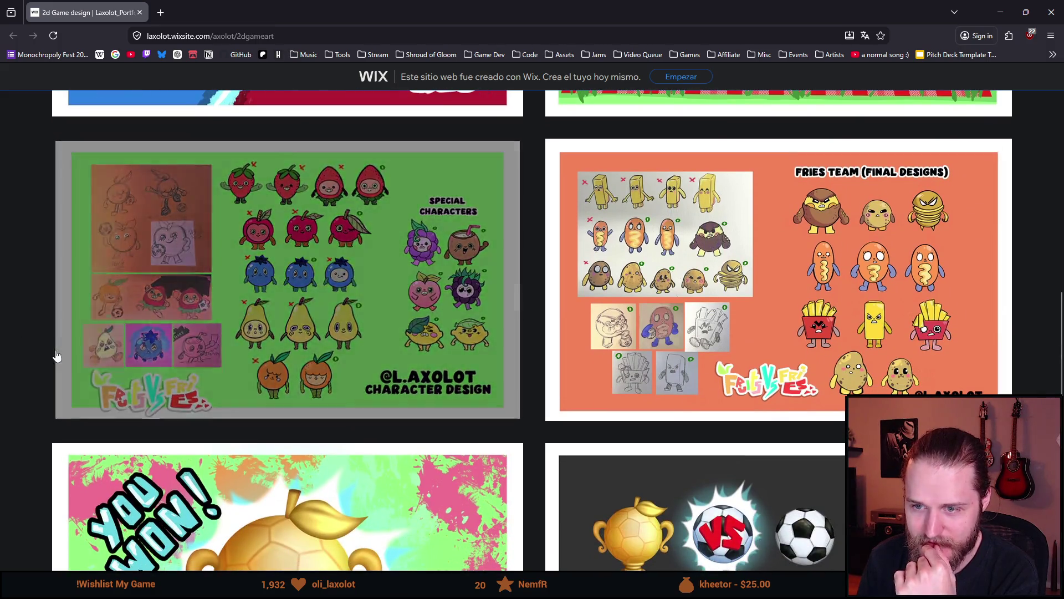
scroll(37, 366, "down", 1)
scroll(38, 366, "down", 3)
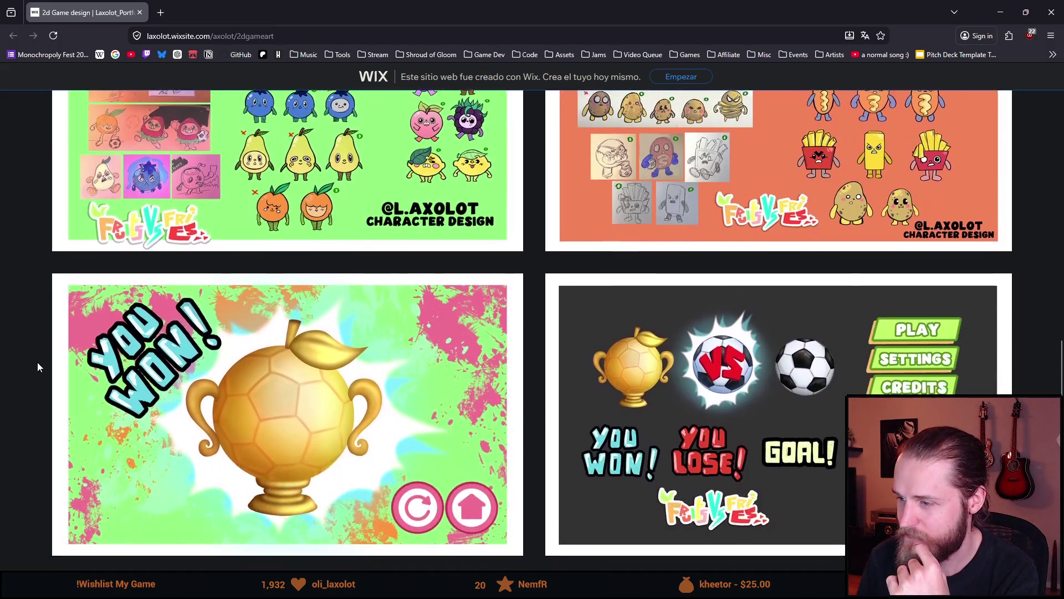
scroll(38, 367, "down", 3)
scroll(38, 366, "down", 2)
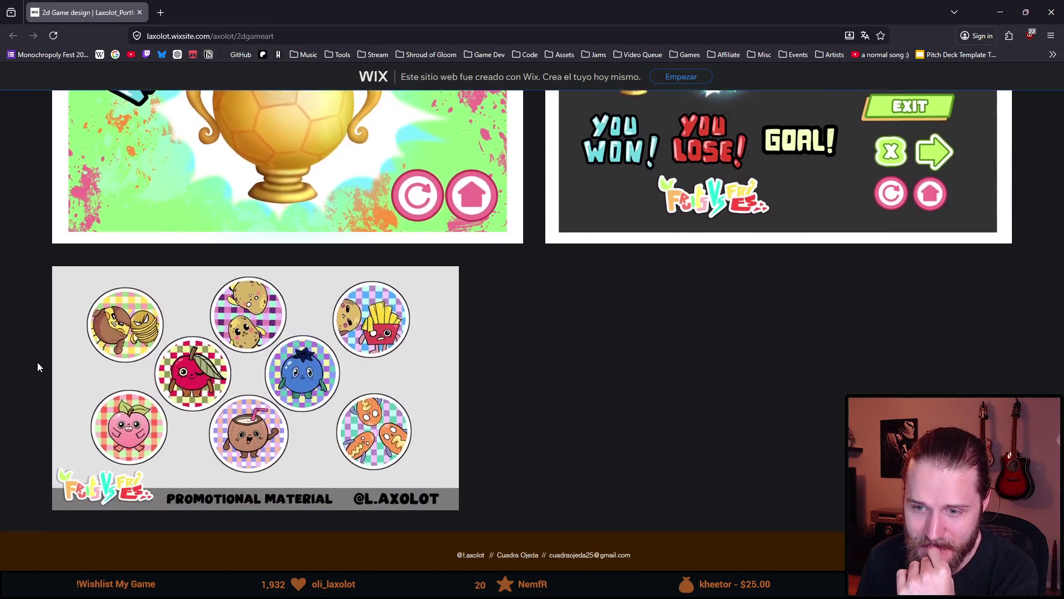
scroll(38, 367, "up", 12)
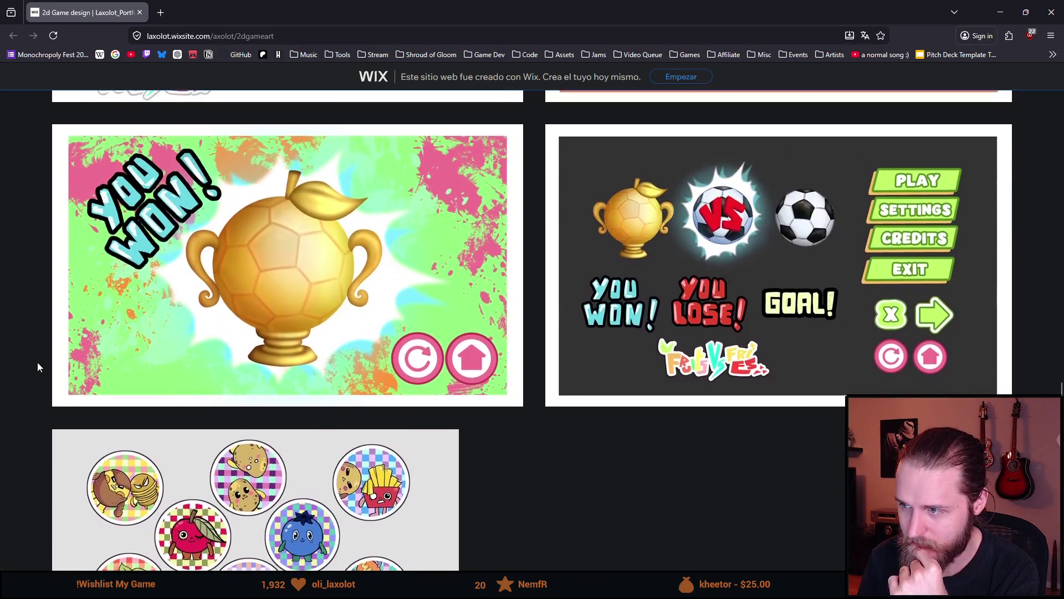
scroll(38, 366, "up", 10)
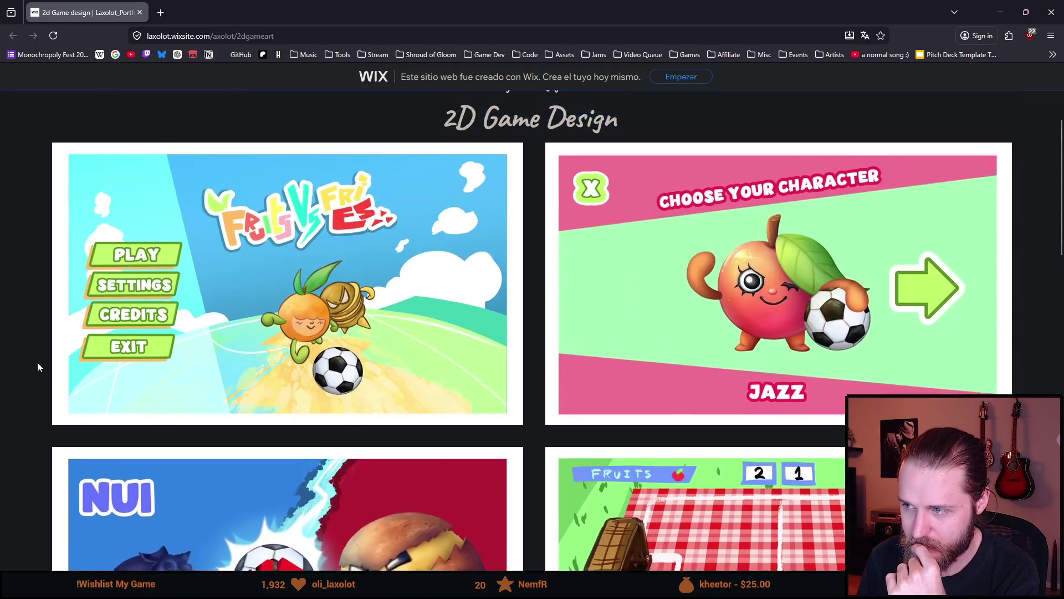
scroll(38, 367, "down", 2)
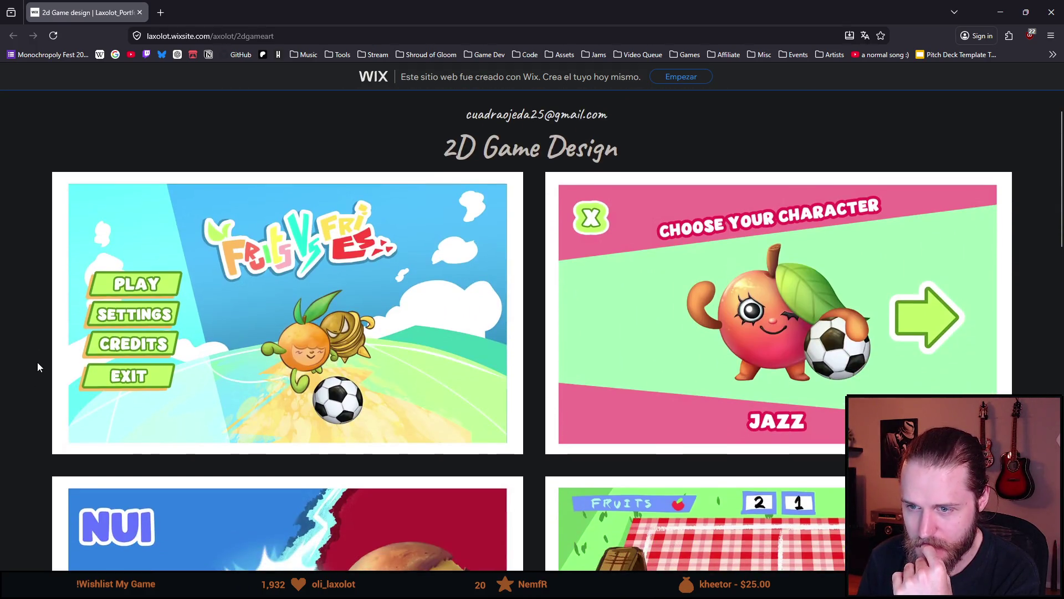
scroll(37, 367, "down", 1)
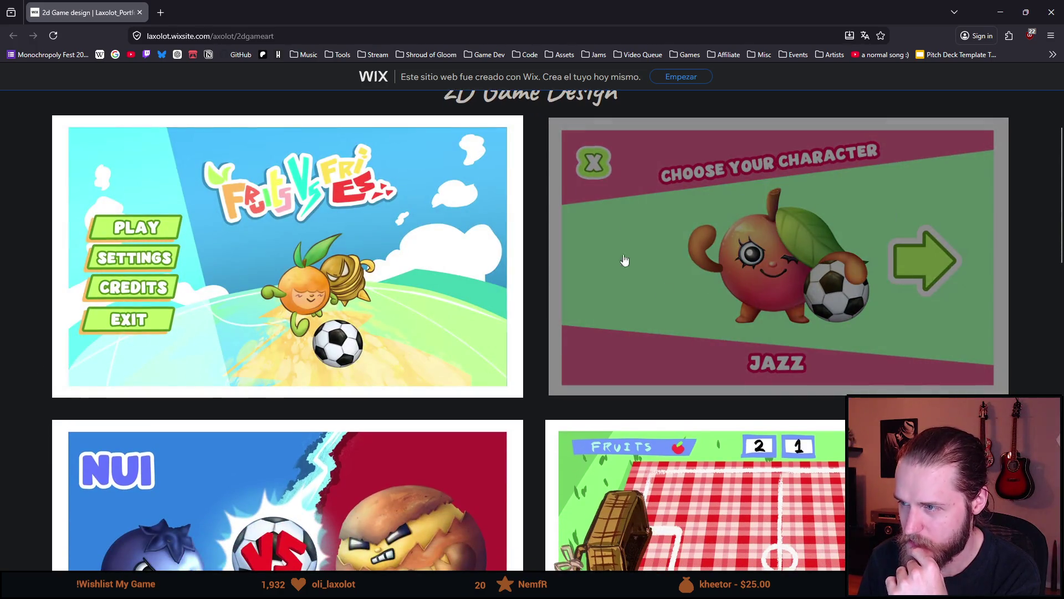
scroll(614, 258, "down", 2)
scroll(614, 258, "down", 1)
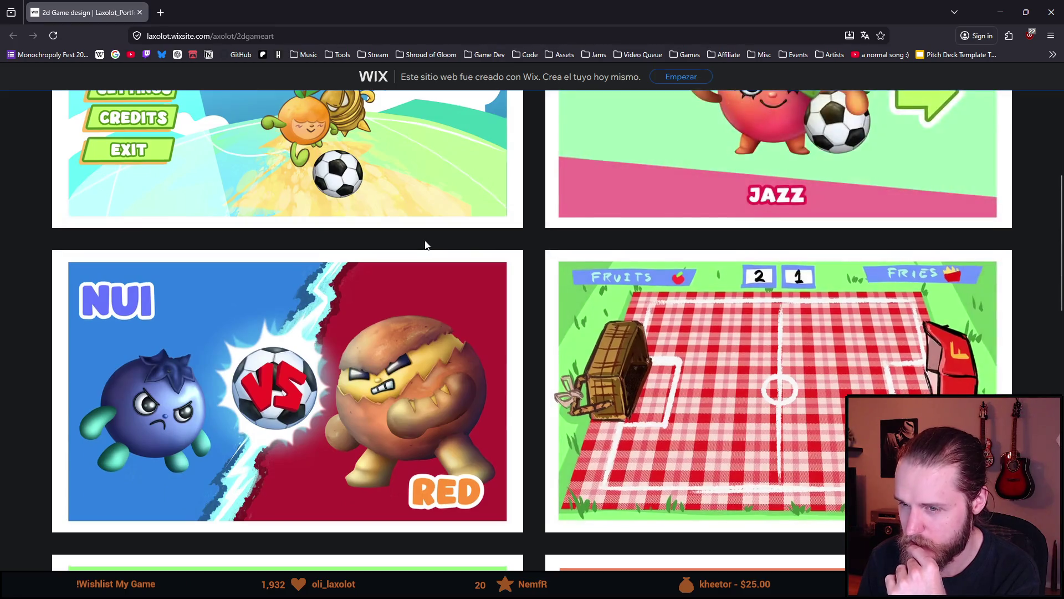
scroll(426, 245, "down", 1)
scroll(426, 246, "down", 1)
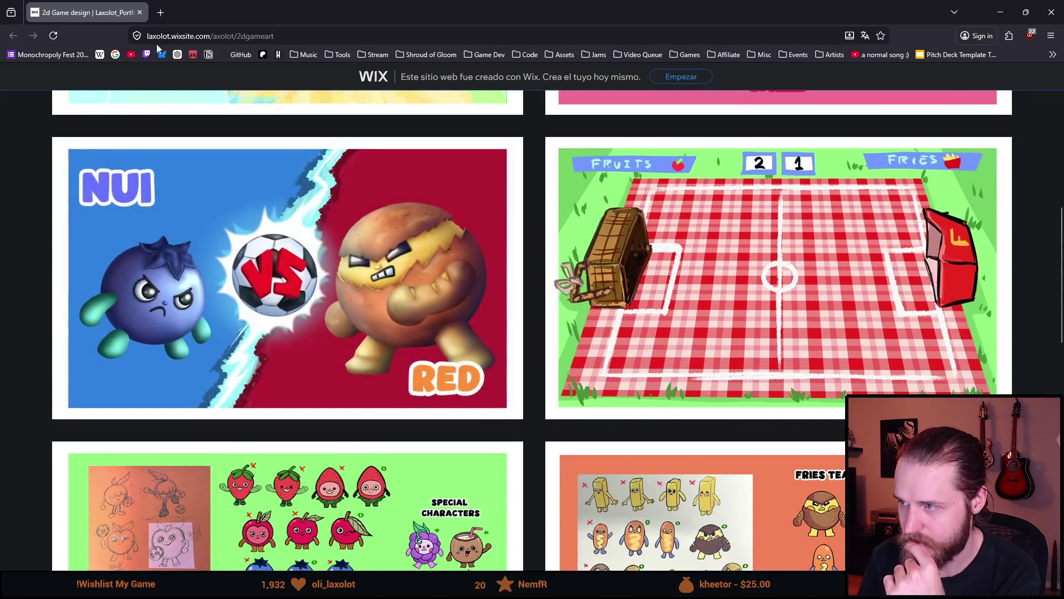
left_click(142, 13)
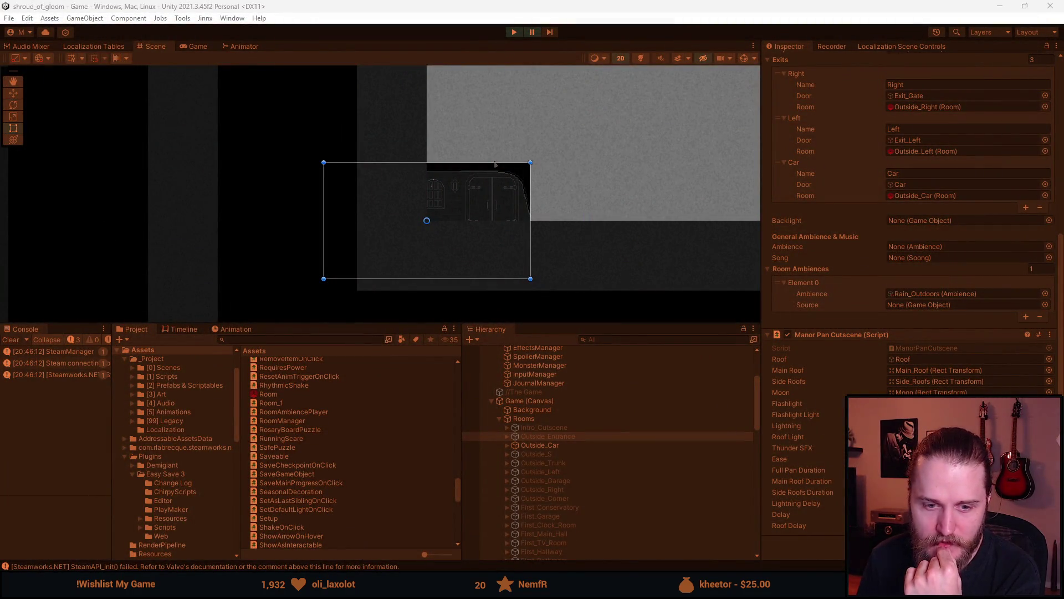
Enlarge the Scene and Game views and clear the old console log messages
left_click_drag(402, 322, 400, 380)
left_click(11, 396)
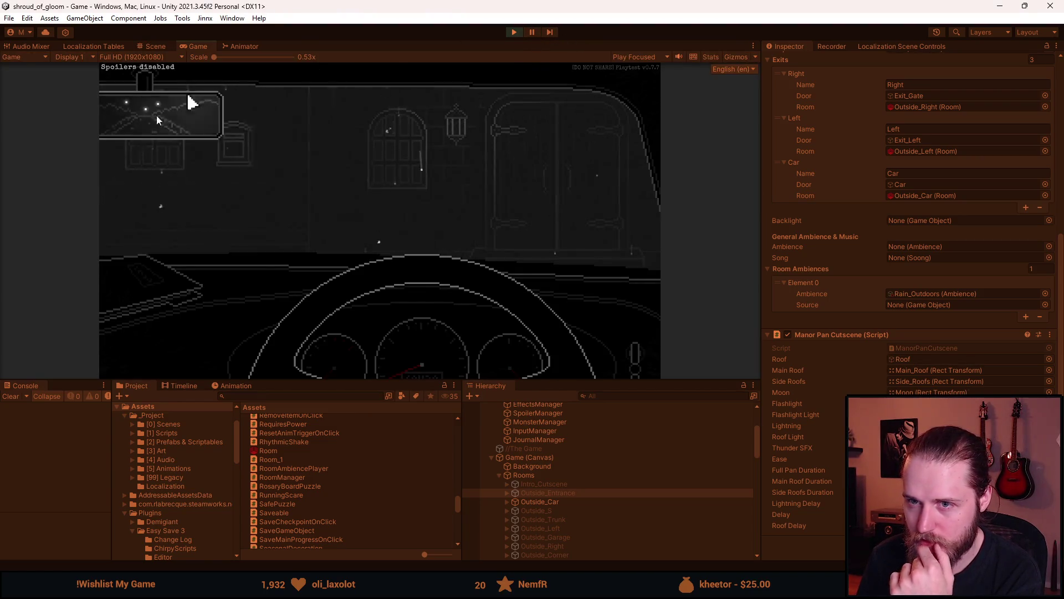
left_click_drag(388, 380, 387, 505)
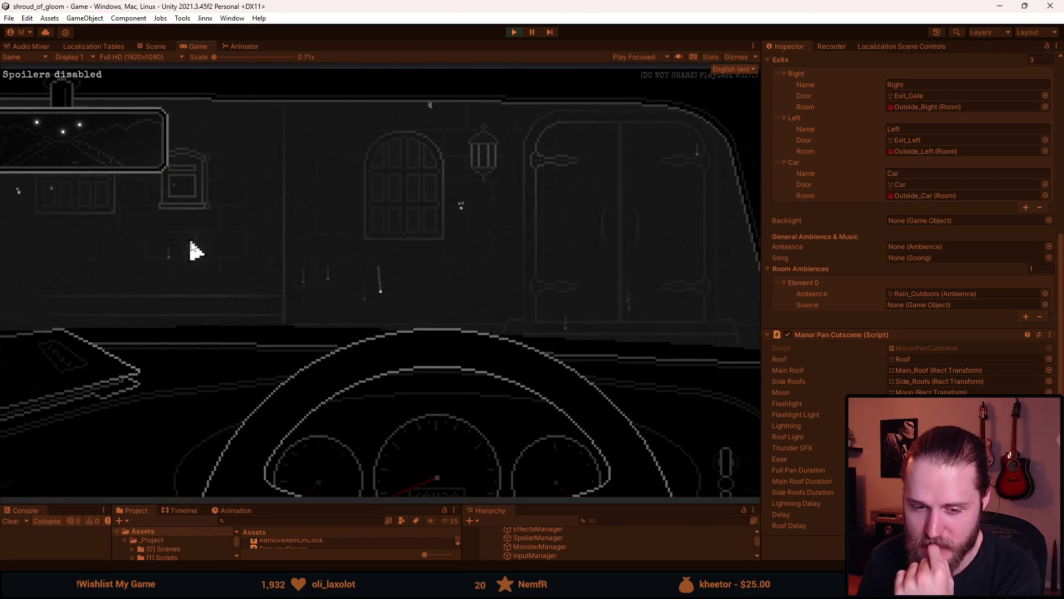
Read the dashboard letter, exit the car to trigger the manor pan, then stop Play mode
left_click(141, 351)
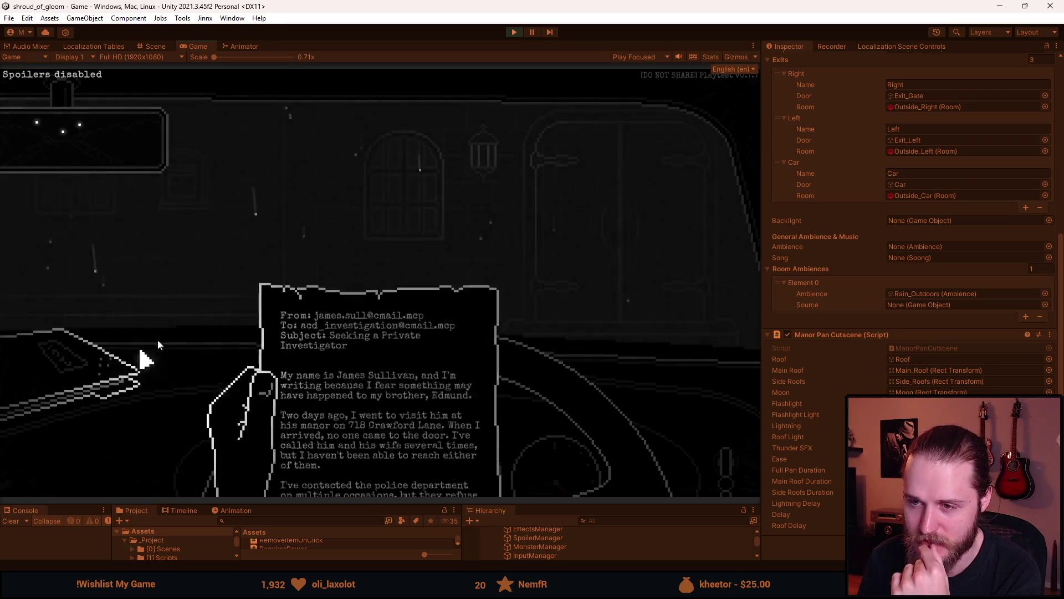
left_click(178, 255)
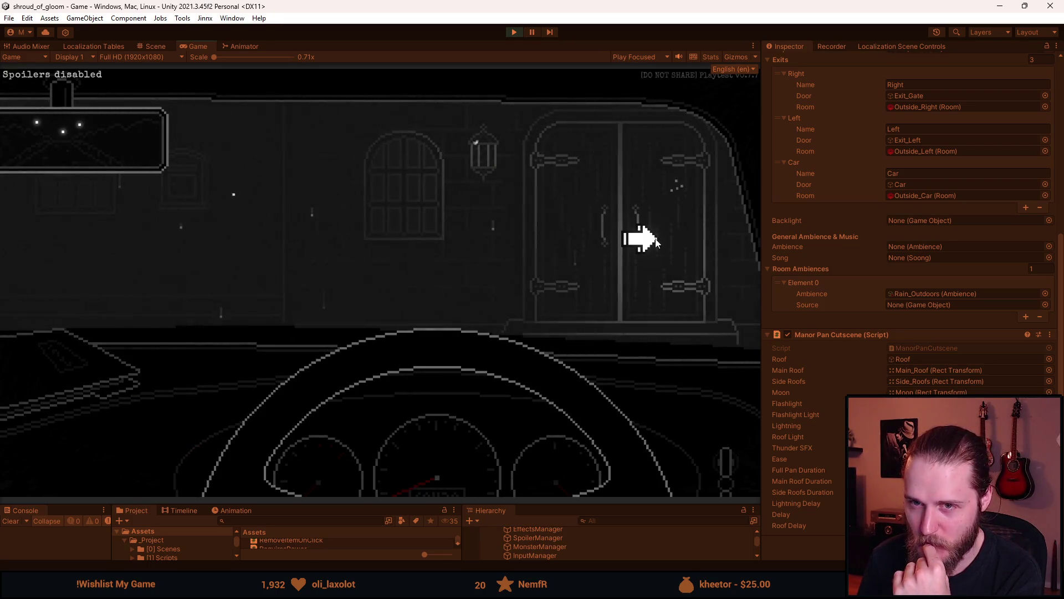
left_click(665, 291)
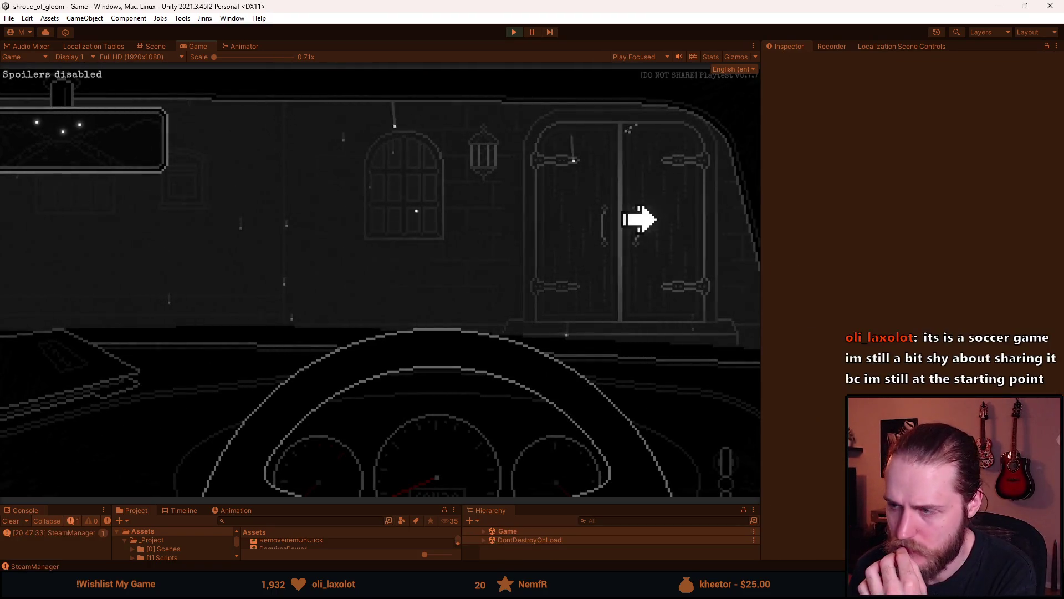
left_click(639, 219)
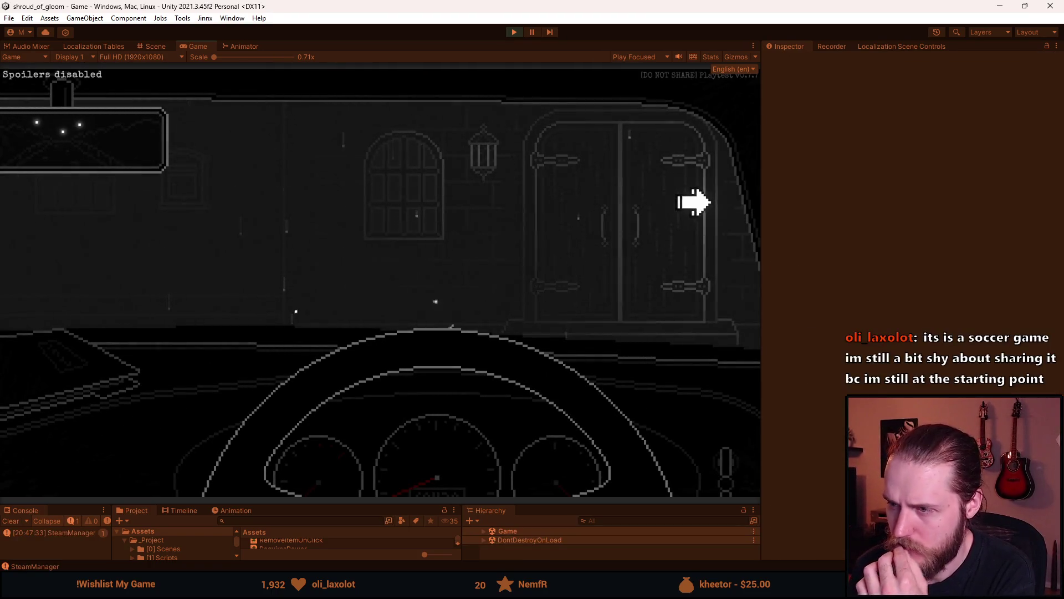
left_click(64, 400)
left_click(63, 400)
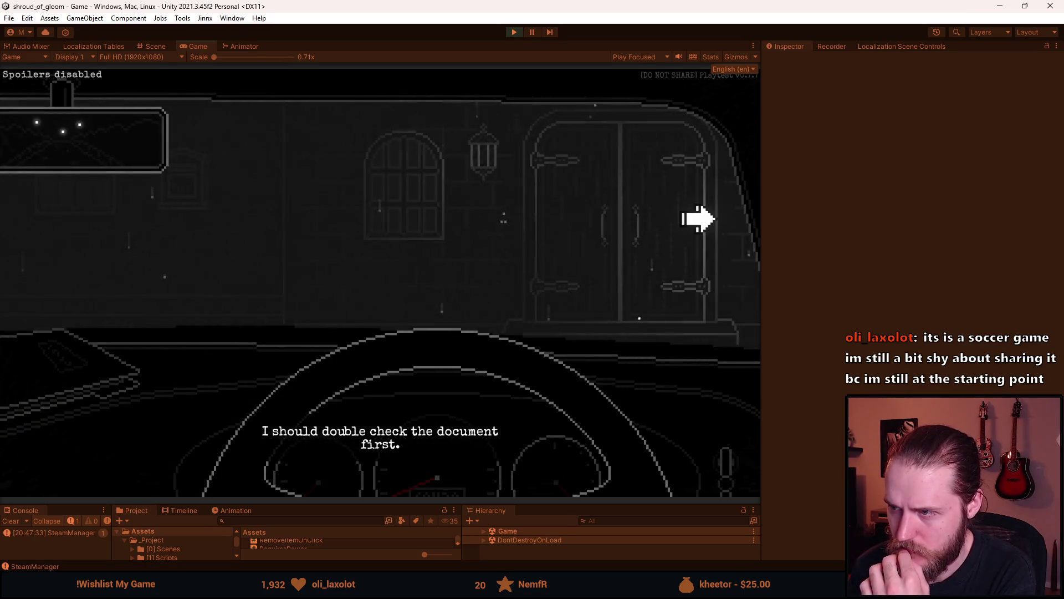
left_click(693, 219)
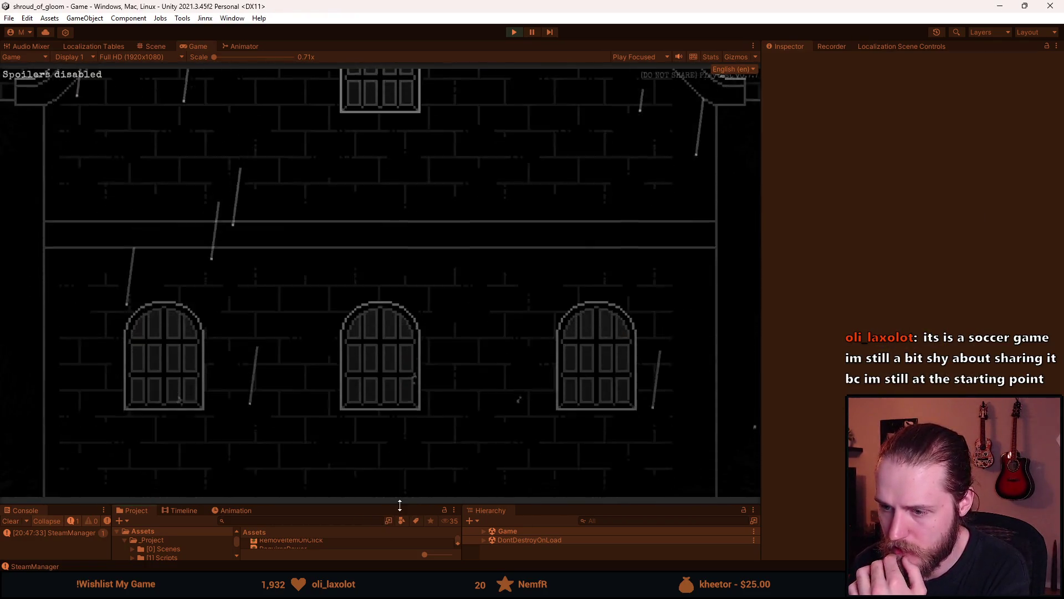
mouse_move(407, 502)
left_mouse_down()
mouse_move(394, 312)
mouse_move(392, 438)
left_mouse_up()
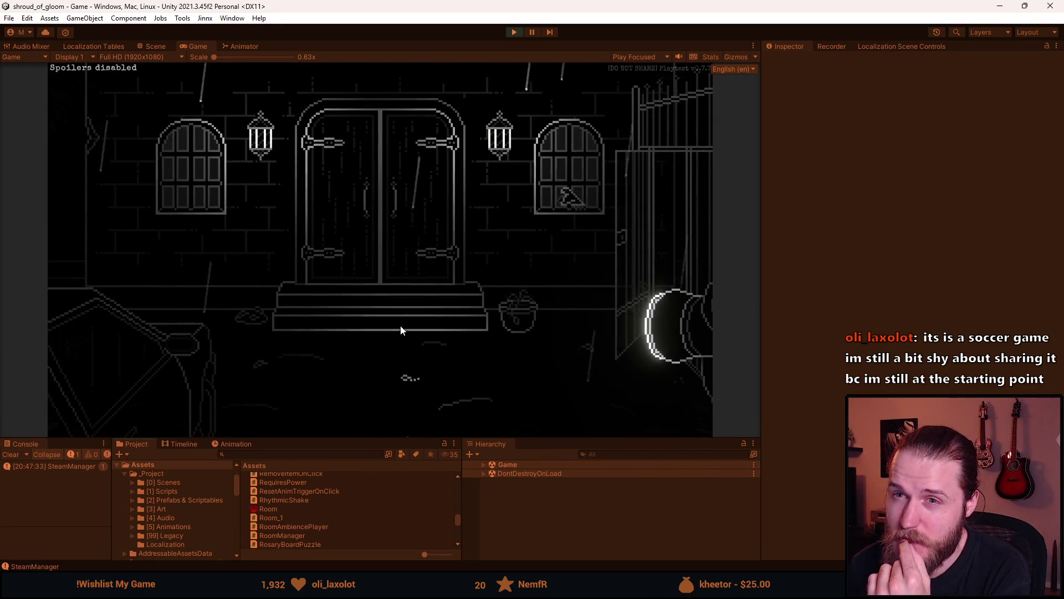
left_click(515, 32)
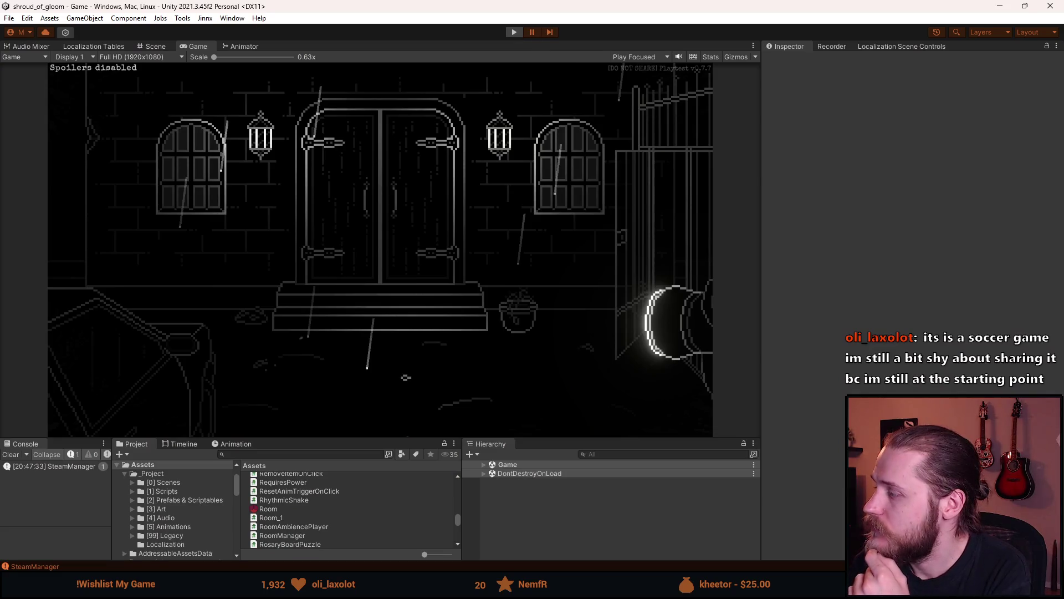
Append .SetEase(Ease.Linear) to the cg.DOFade call on line 66 and save the script
key("alt+Tab")
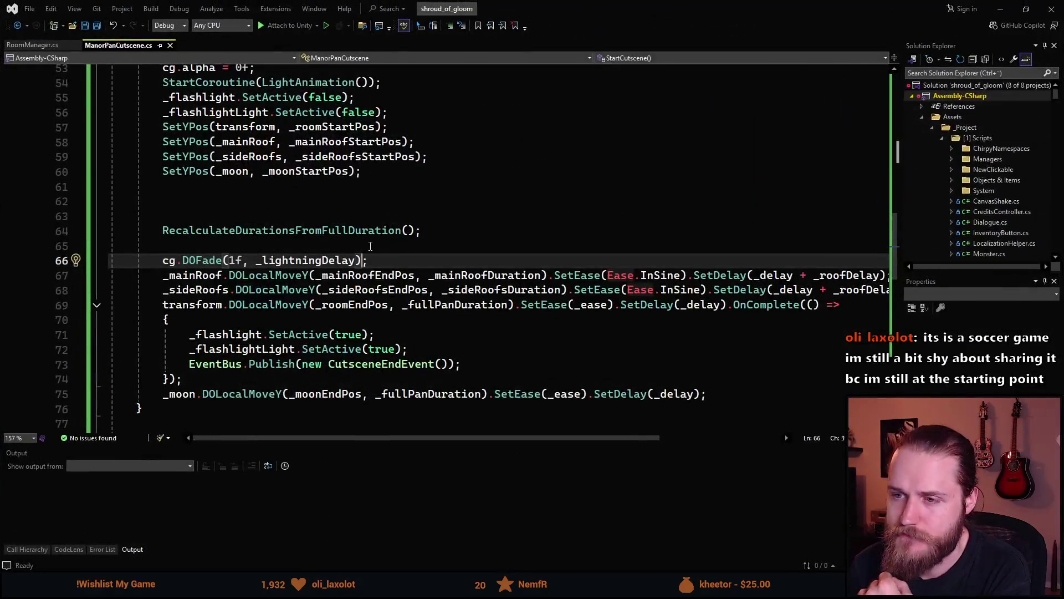
type(".SetEase(")
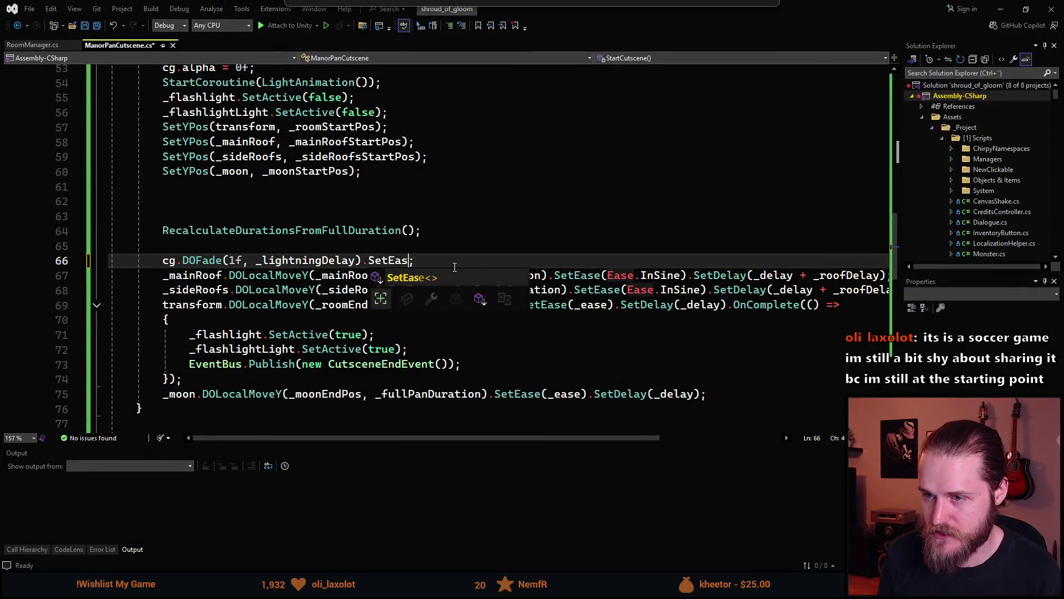
type("Ease.Linear")
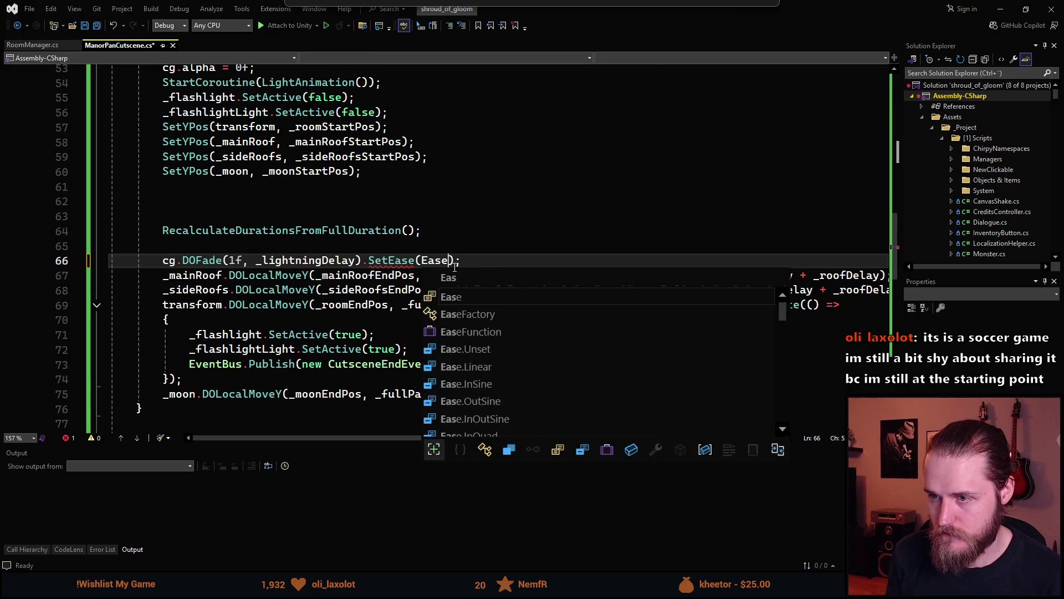
key("ctrl+s")
key("alt+Tab")
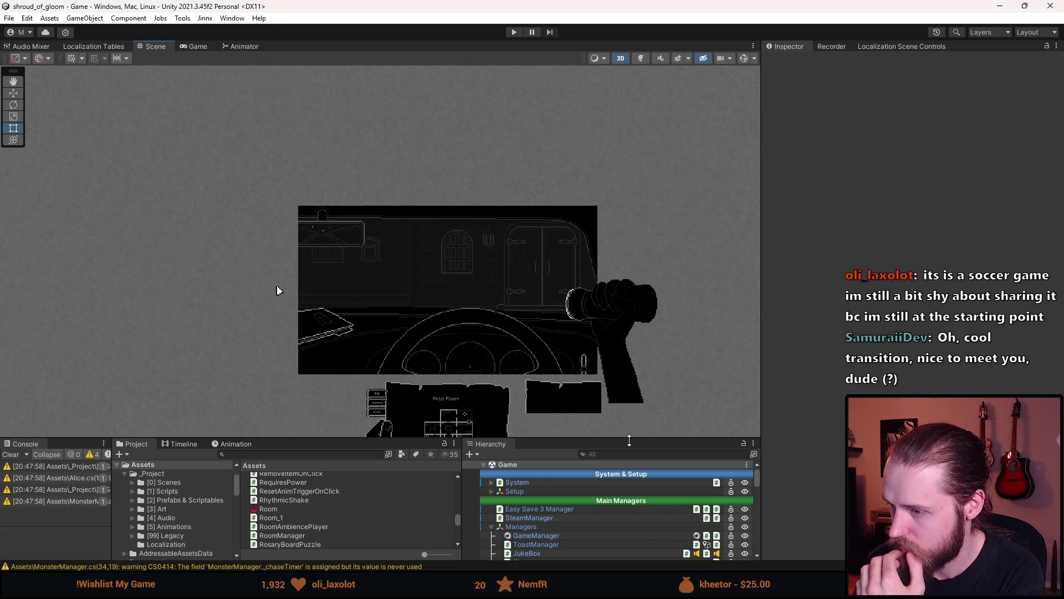
Select the Roof object under Outside_Entrance and set its Canvas Group Alpha to 0
left_click_drag(629, 441, 629, 322)
scroll(561, 461, "down", 3)
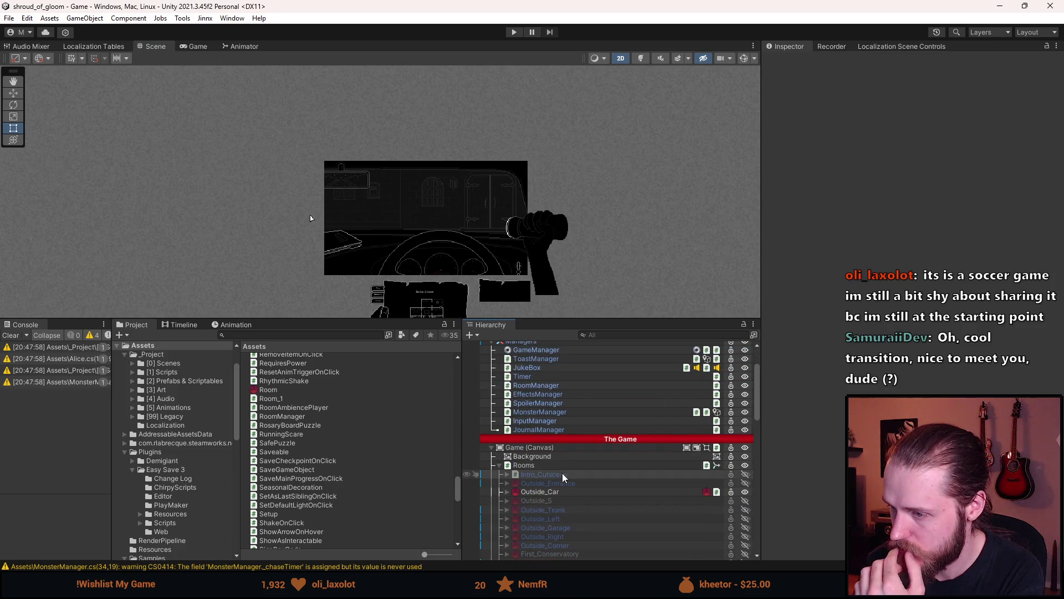
left_click(558, 484)
scroll(910, 222, "down", 3)
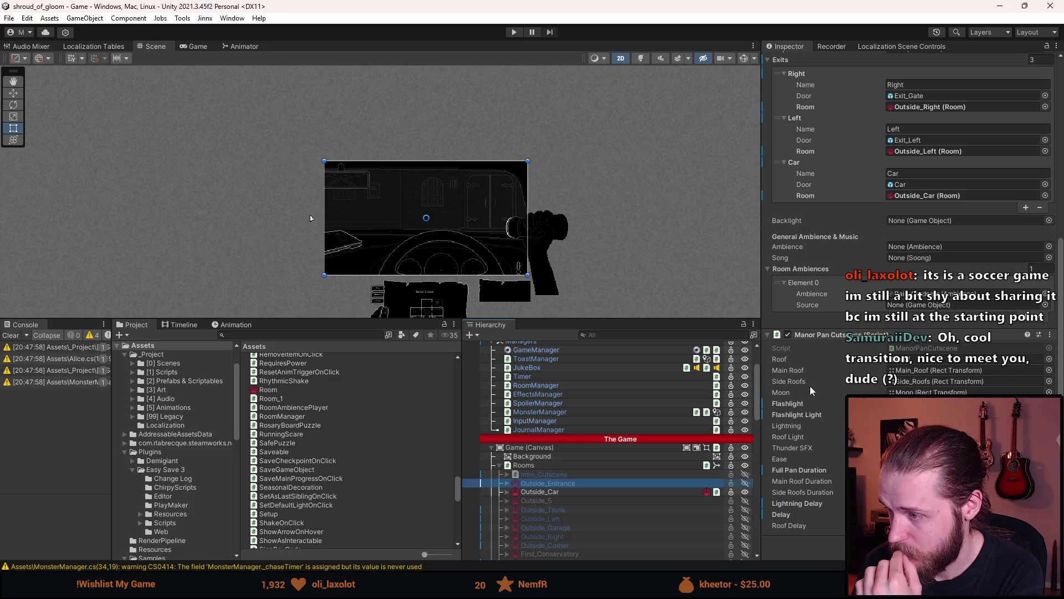
left_click(937, 358)
left_click(554, 492)
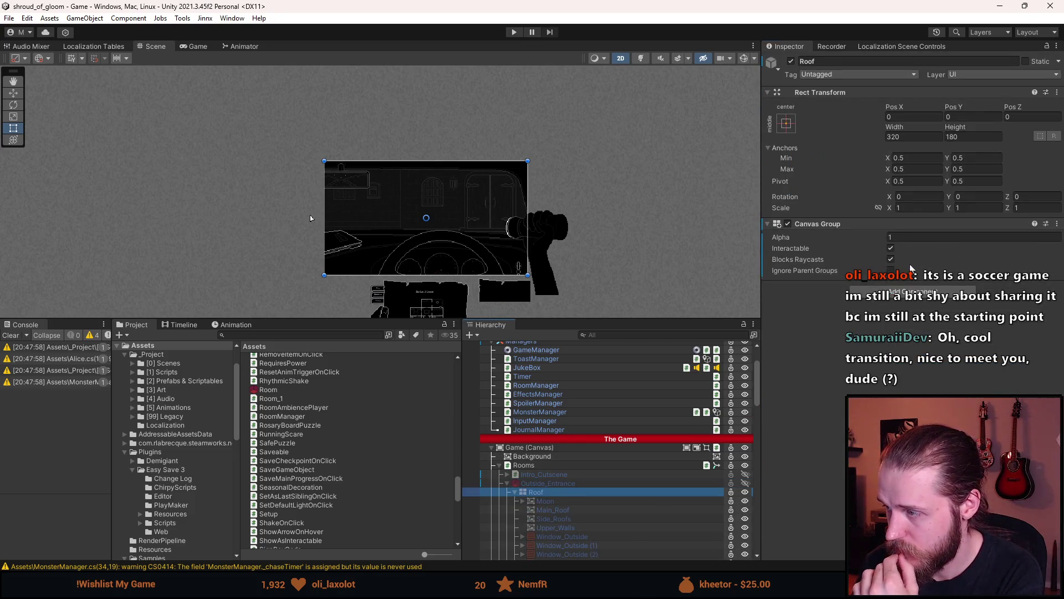
left_click(920, 238)
type("0")
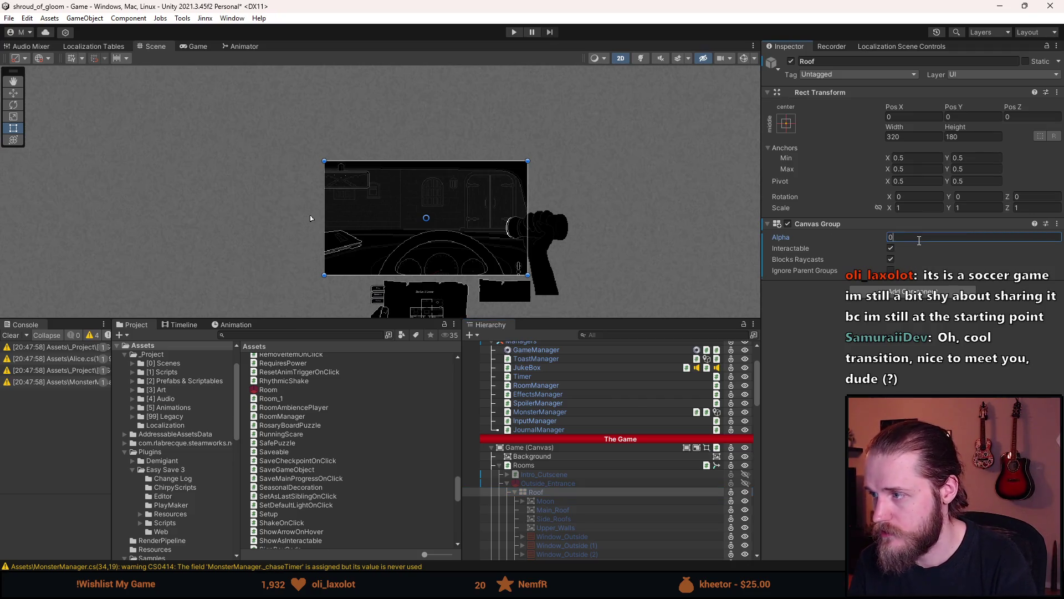
key("Return")
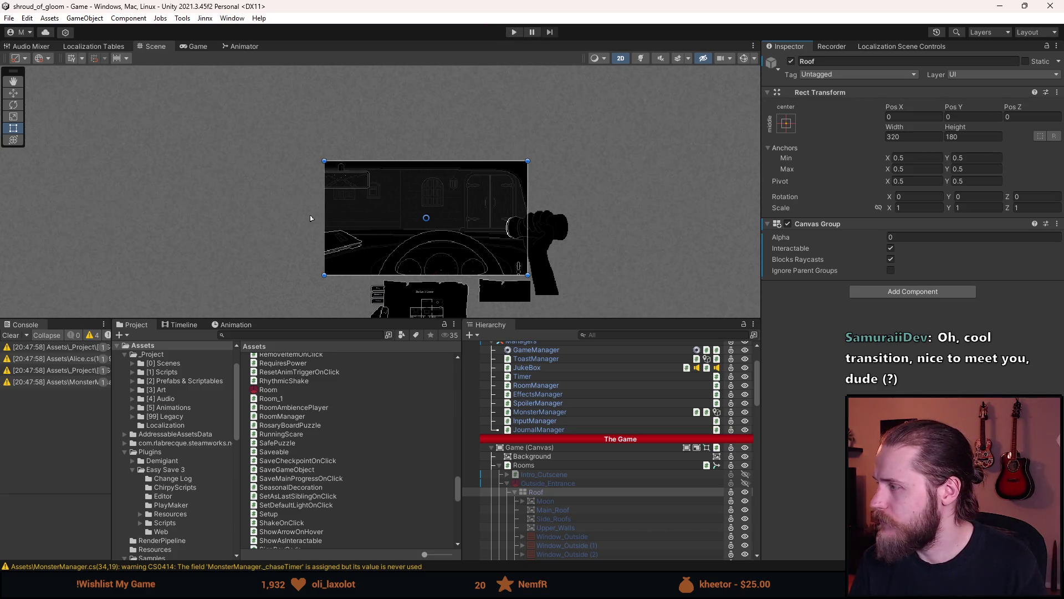
Review the cutscene script in the code editor, then return to Unity
key("alt+Tab")
scroll(246, 316, "up", 4)
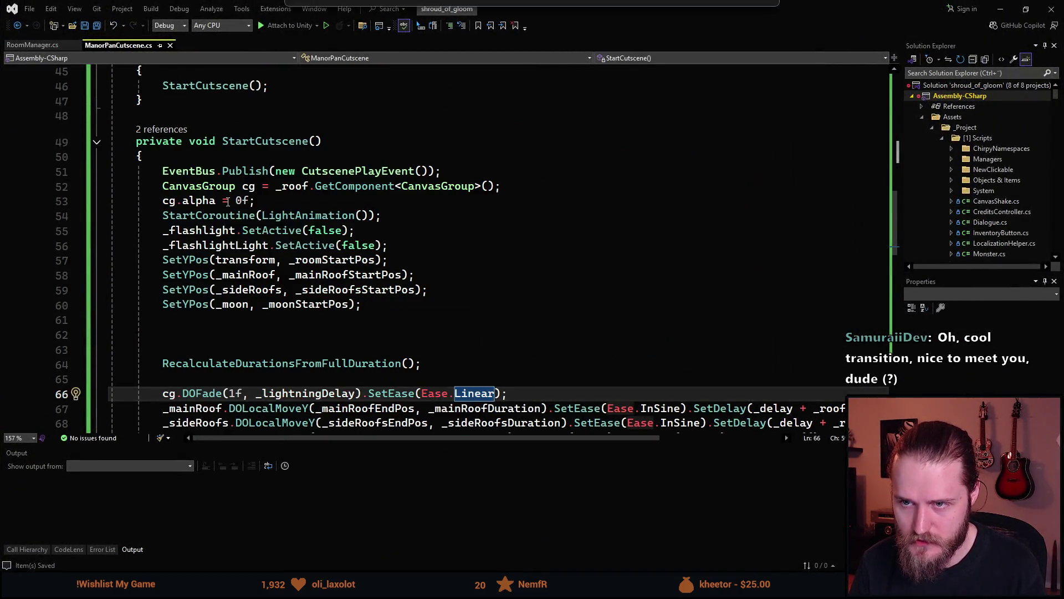
key("alt+Tab")
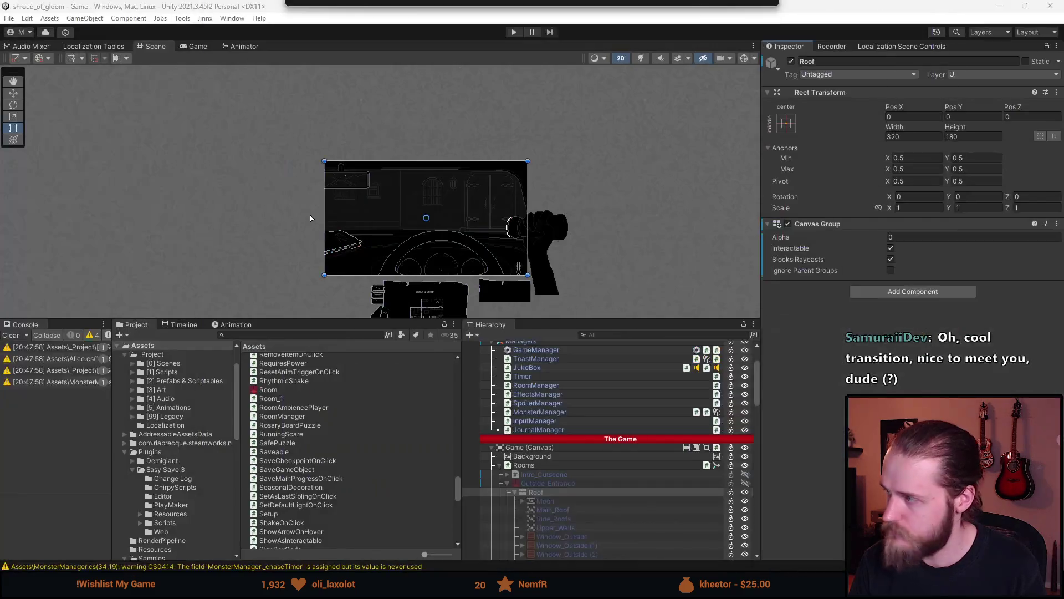
Enter Play mode with a larger Game view, read the dashboard note and go through the door
left_click(515, 32)
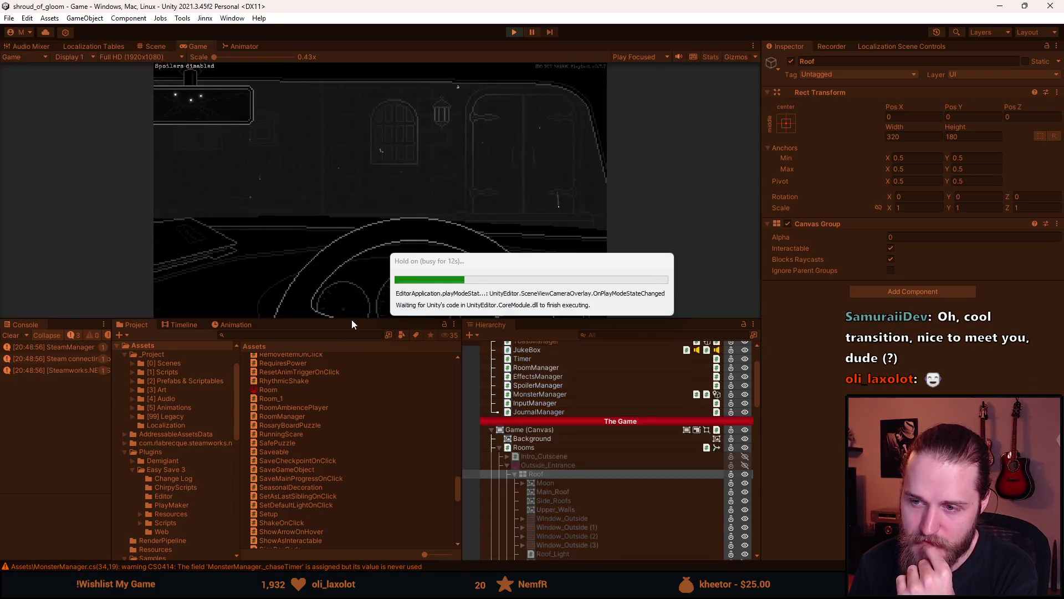
left_click_drag(352, 319, 341, 454)
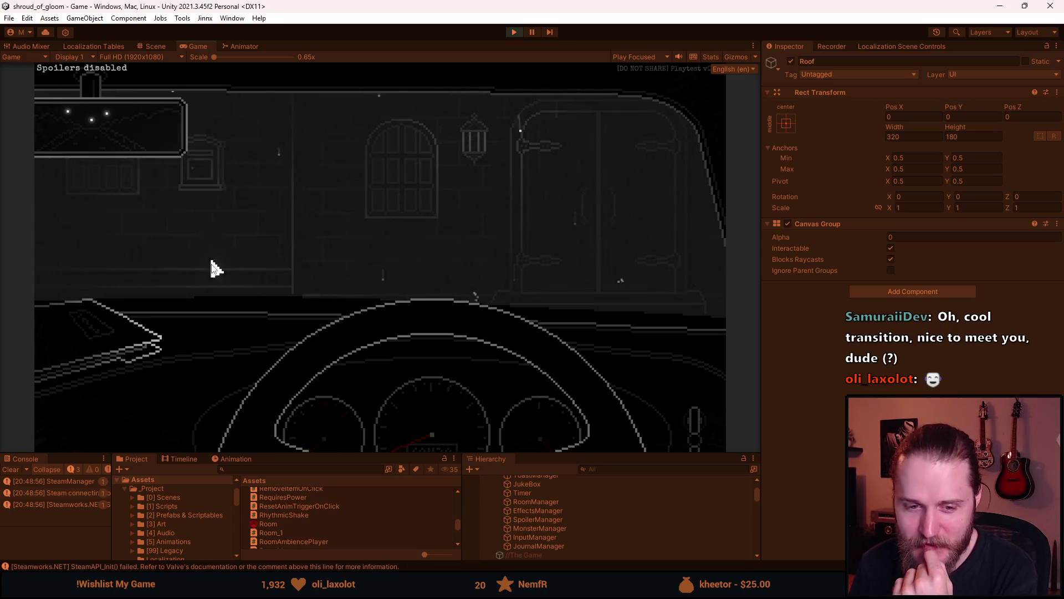
left_click(138, 327)
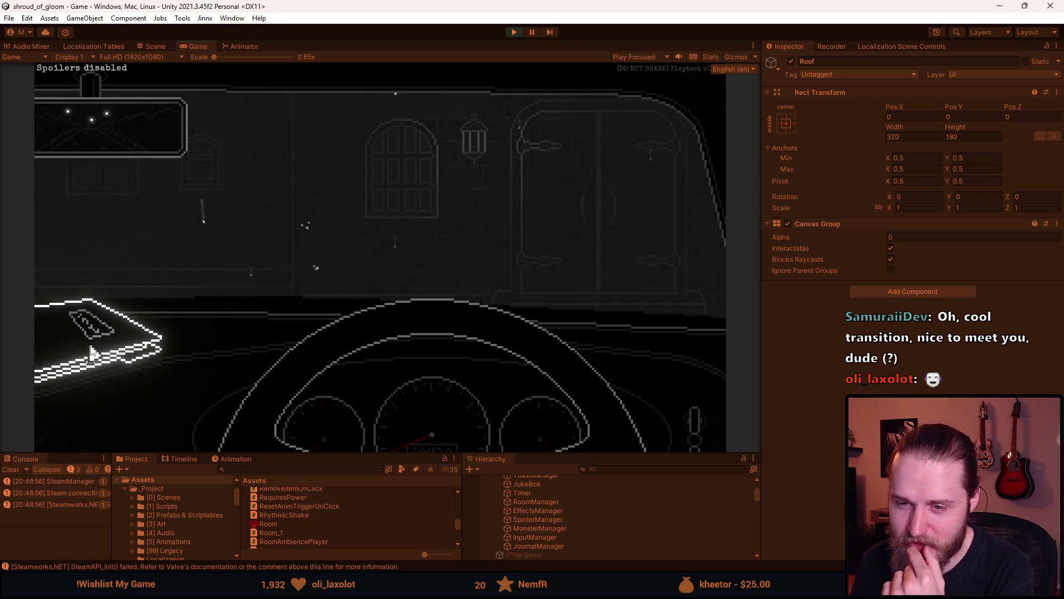
left_click(195, 268)
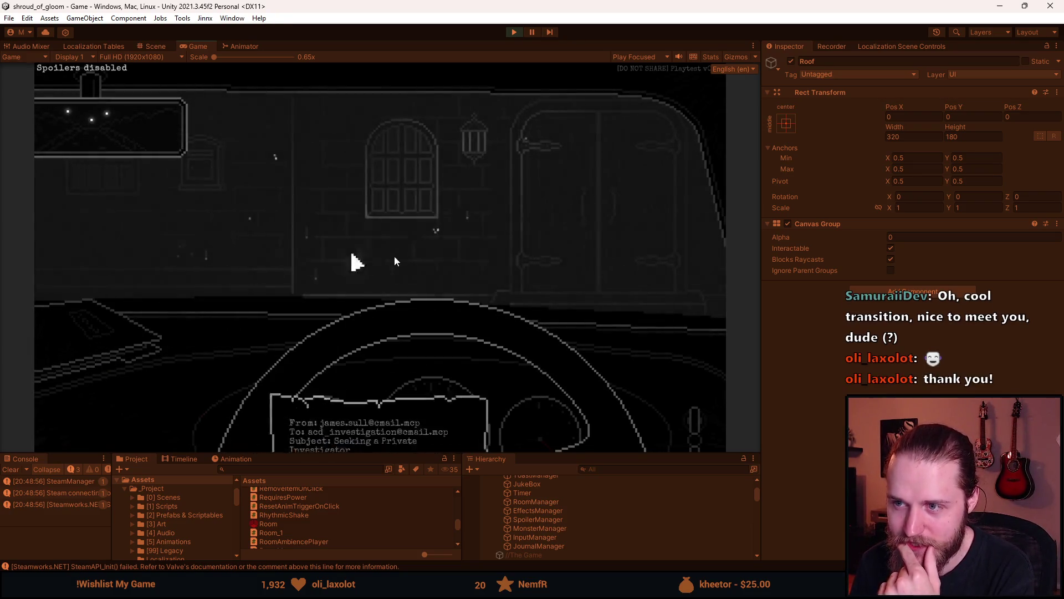
left_click(667, 219)
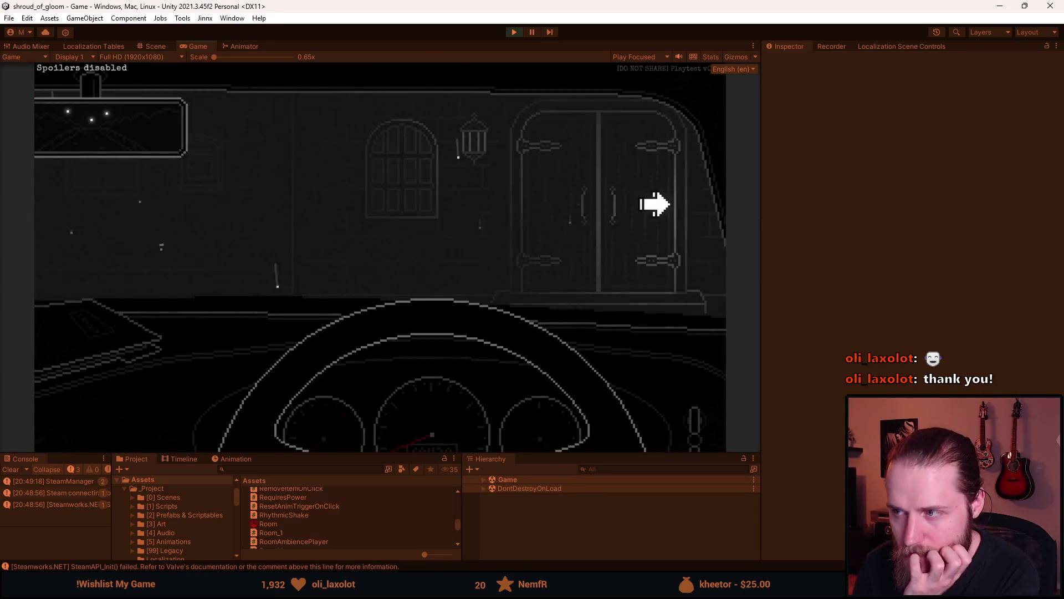
left_click(549, 244)
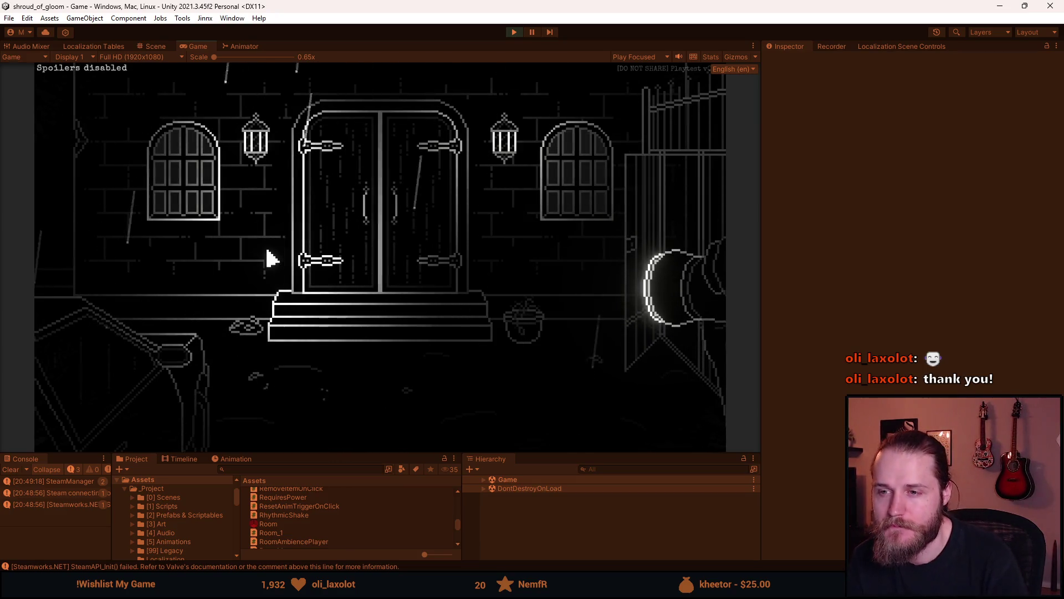
Use the developer tools' Reload Game to replay the door cutscene, then reload again
key("F1")
left_click(227, 161)
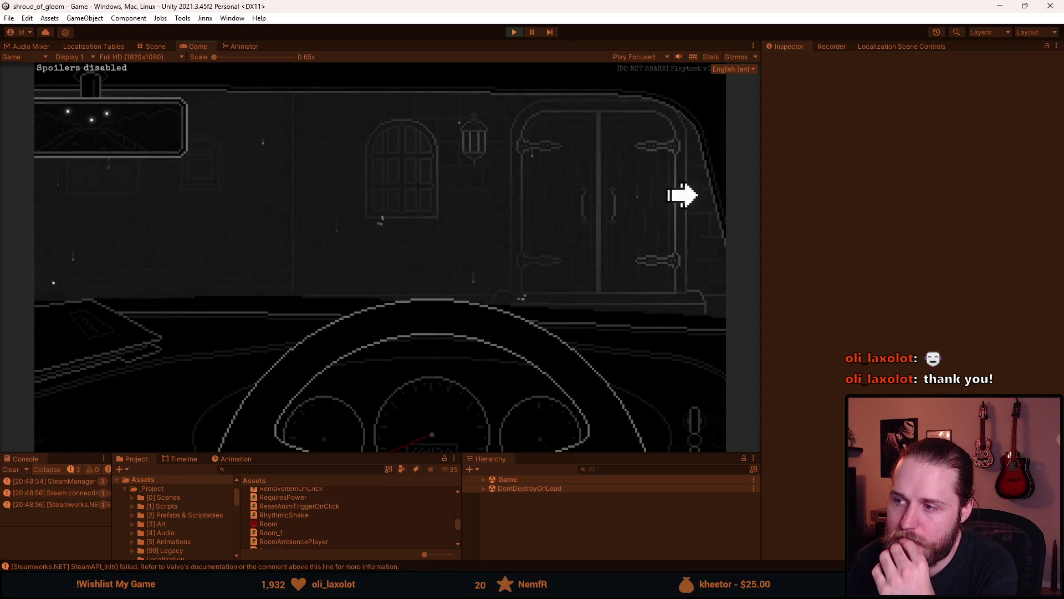
left_click(661, 202)
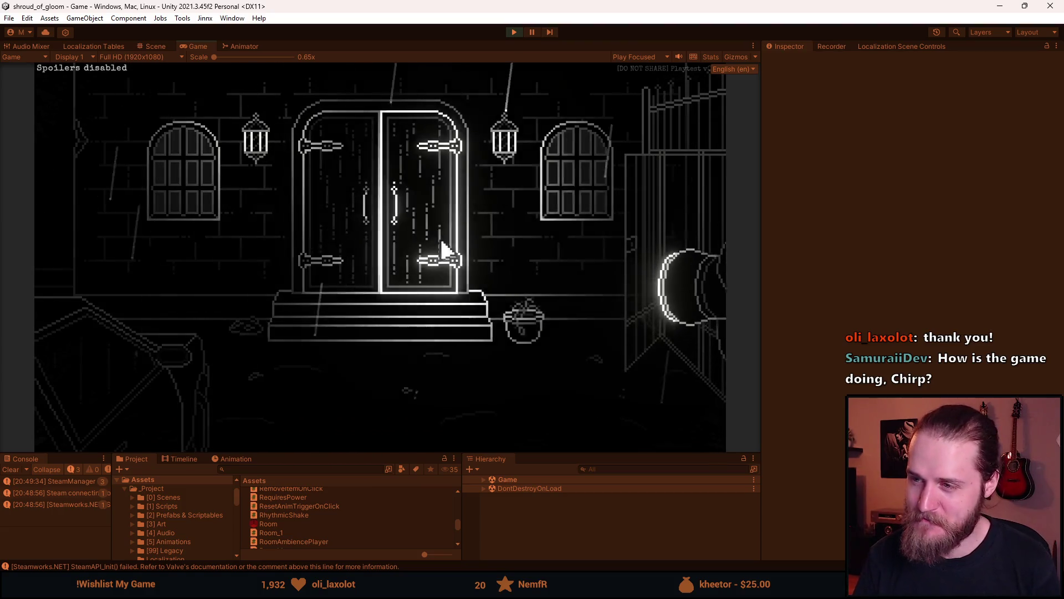
key("F1")
left_click(244, 183)
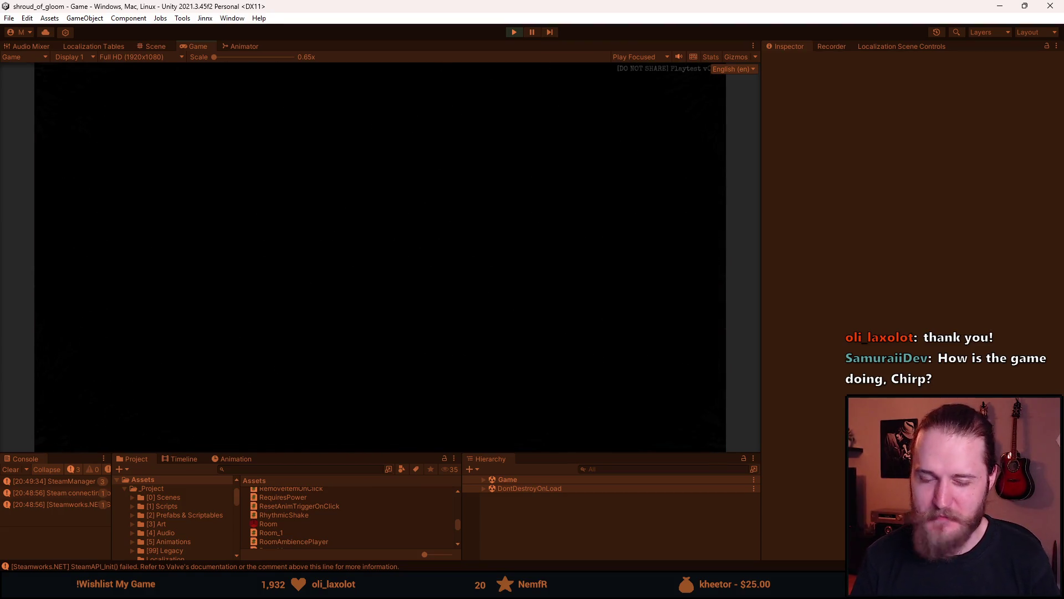
Open and dismiss the dashboard letter twice, then go through the door to start the cutscene
left_click(76, 368)
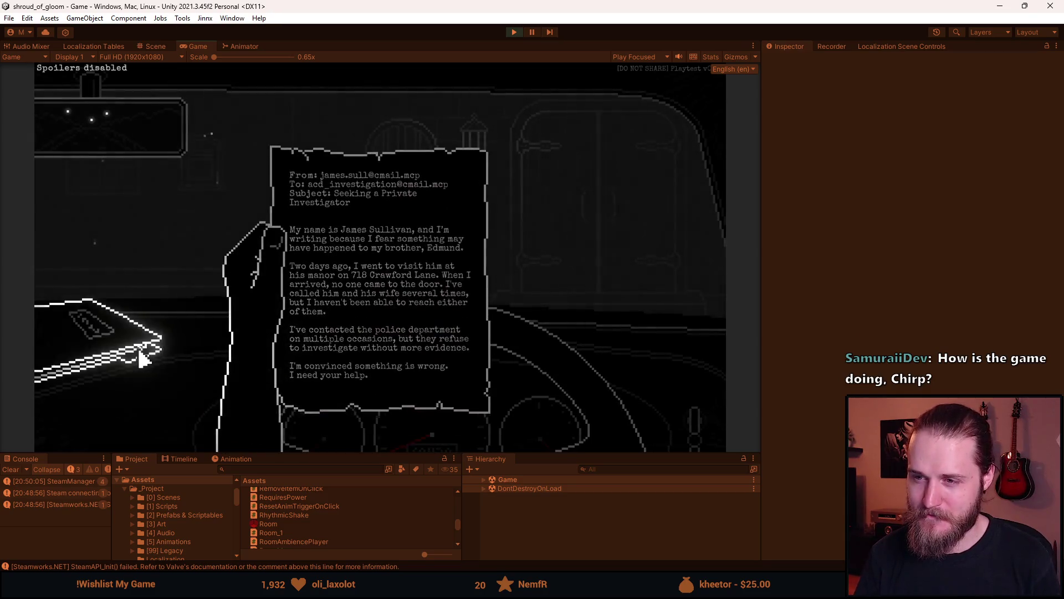
left_click(143, 356)
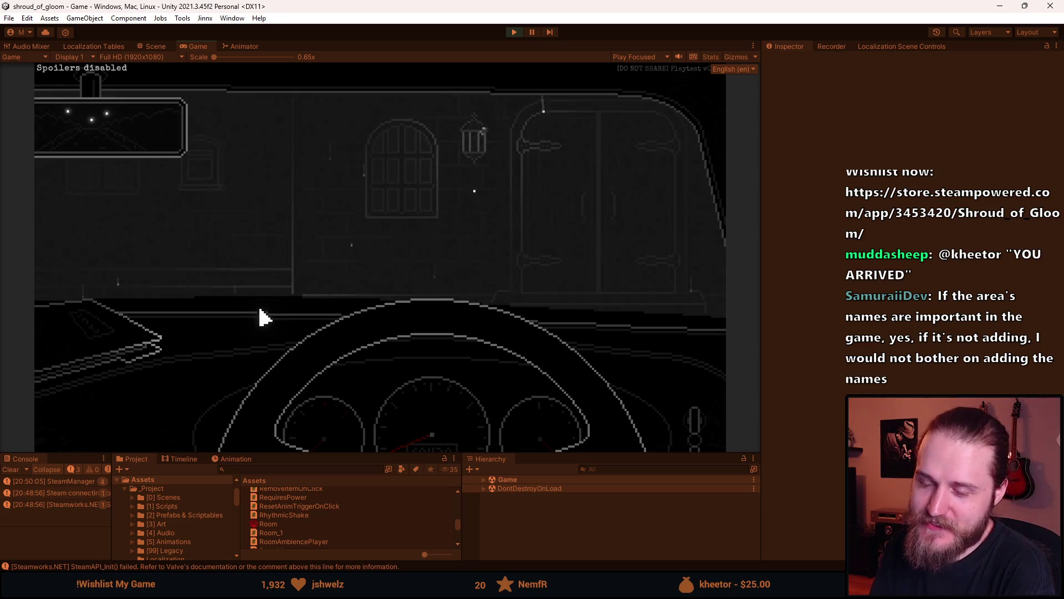
left_click(107, 344)
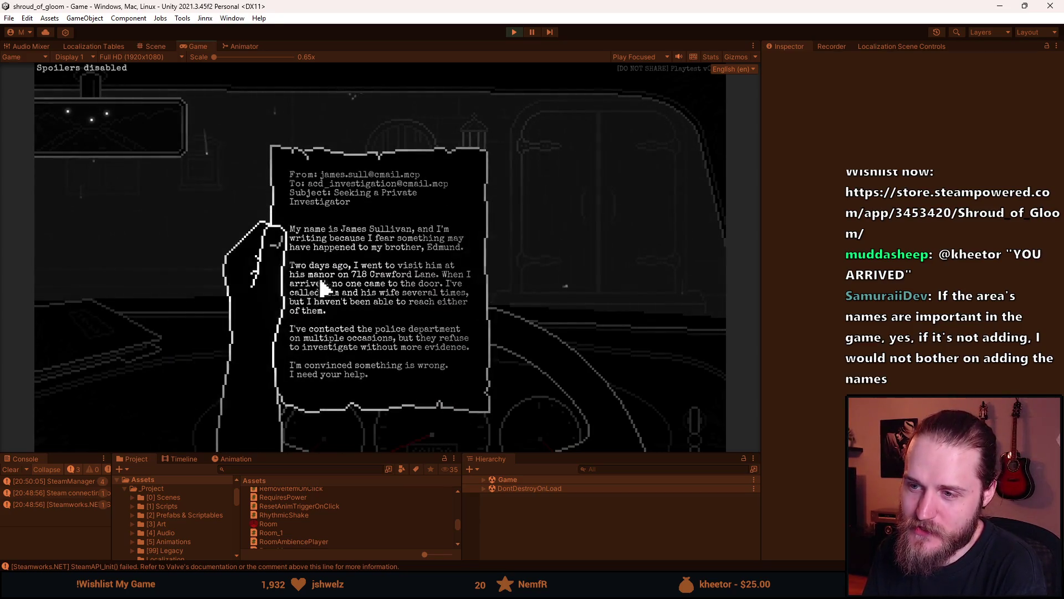
left_click(320, 287)
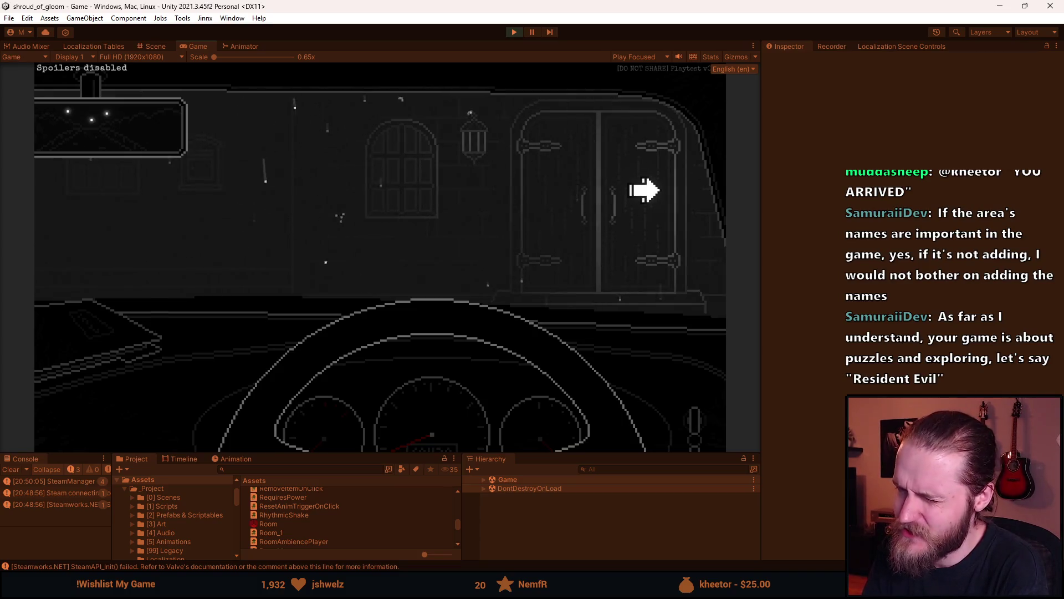
left_click(633, 198)
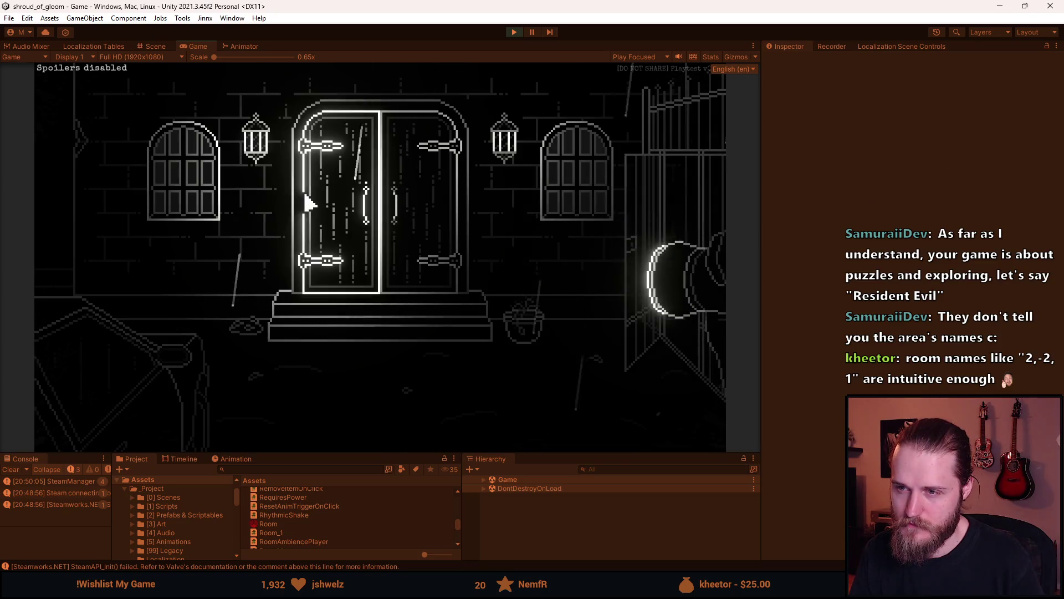
From the Developer & Testing Tools overlay, run Reload Game and then Reload Scene
key("F1")
left_click(258, 161)
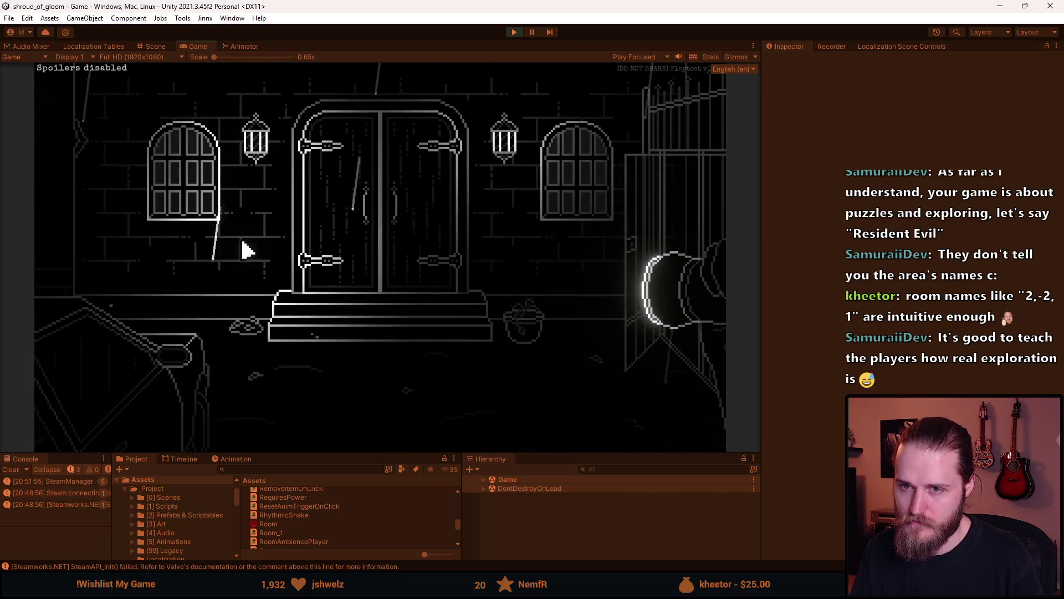
key("grave")
left_click(272, 166)
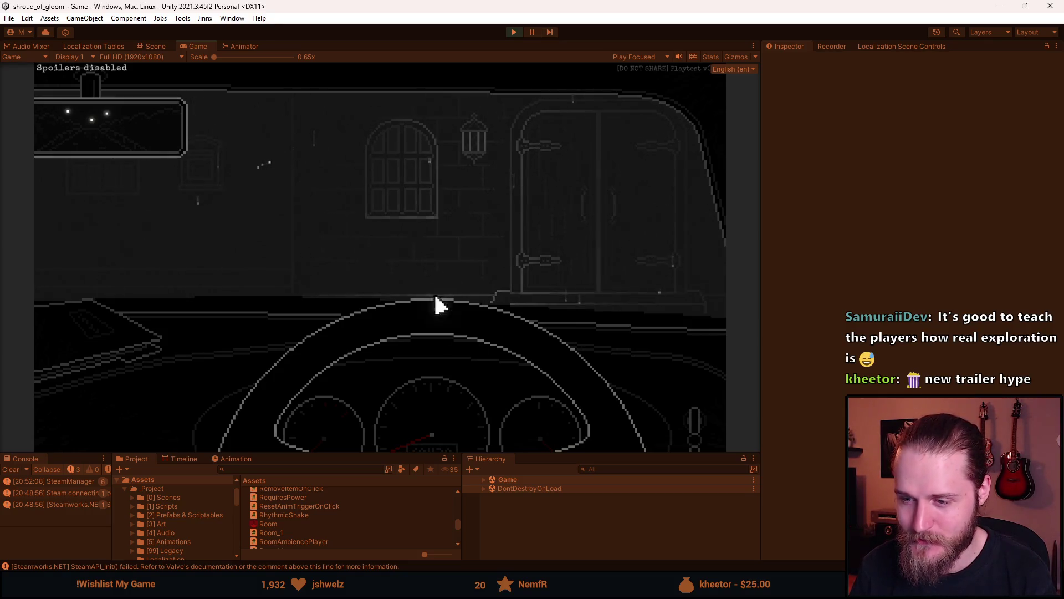
Read and dismiss the dashboard note, then go through the door to start the cutscene
left_click(95, 355)
left_click(230, 344)
left_click(622, 193)
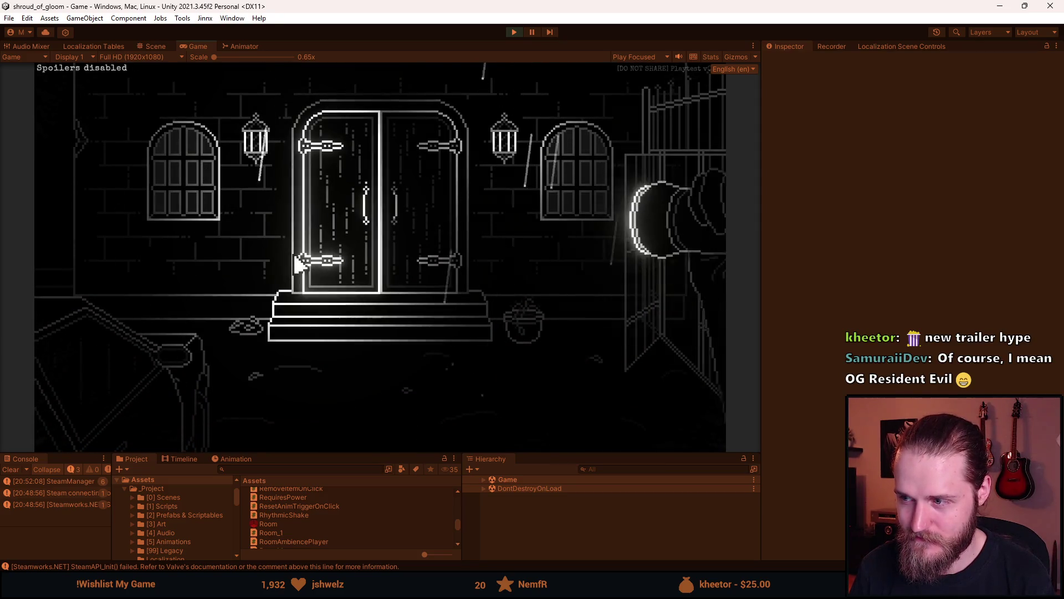
Check the Main Floor map twice, then Reload Game from the developer testing tools
left_click(588, 438)
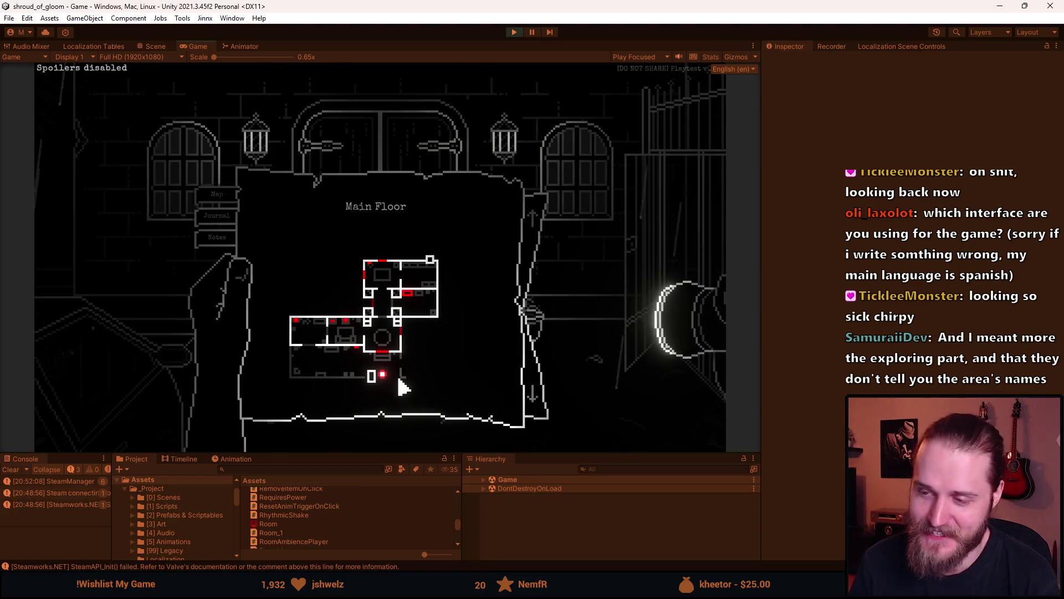
left_click(581, 333)
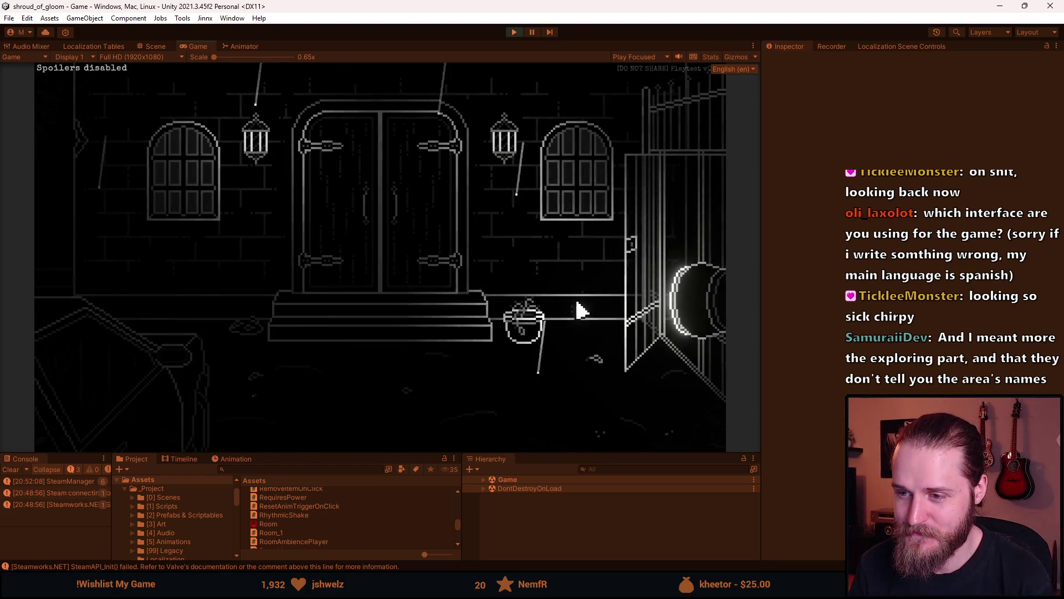
key("m")
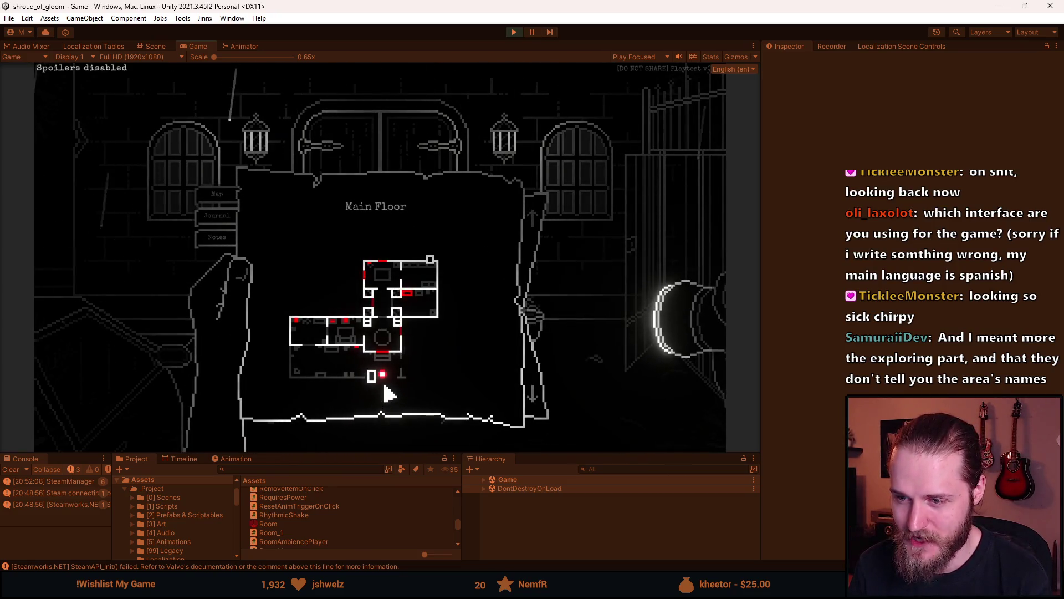
left_click(589, 357)
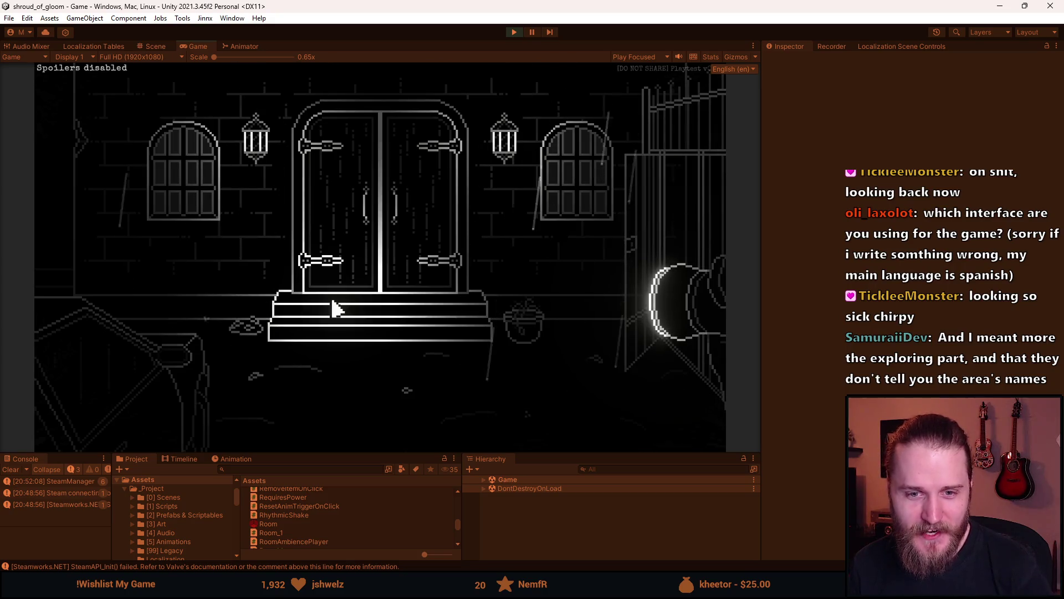
key("grave")
left_click(227, 161)
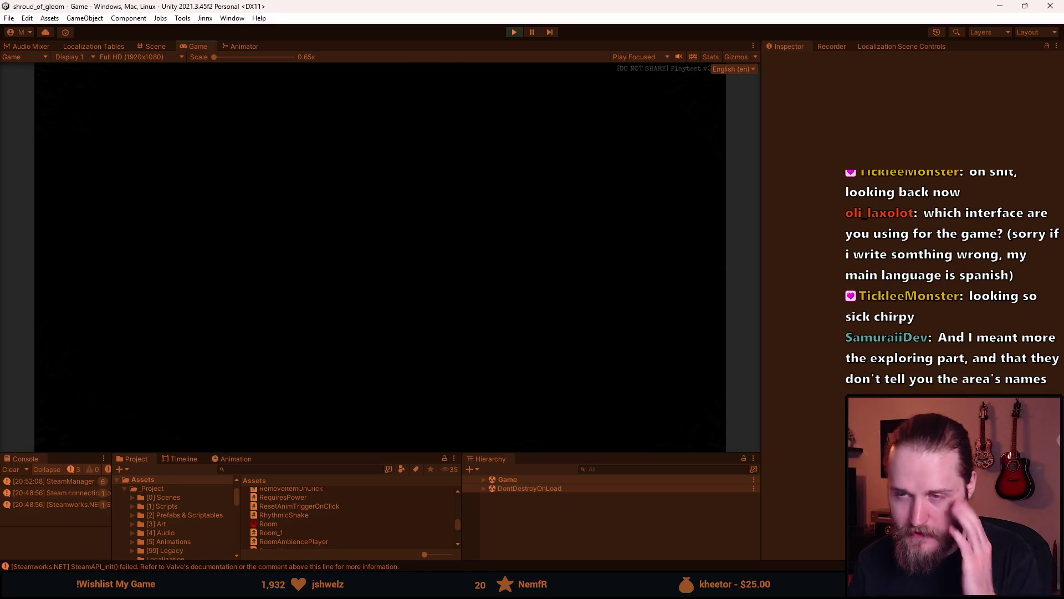
Open the glowing dashboard letter in the restarted game, then close it
left_click(125, 341)
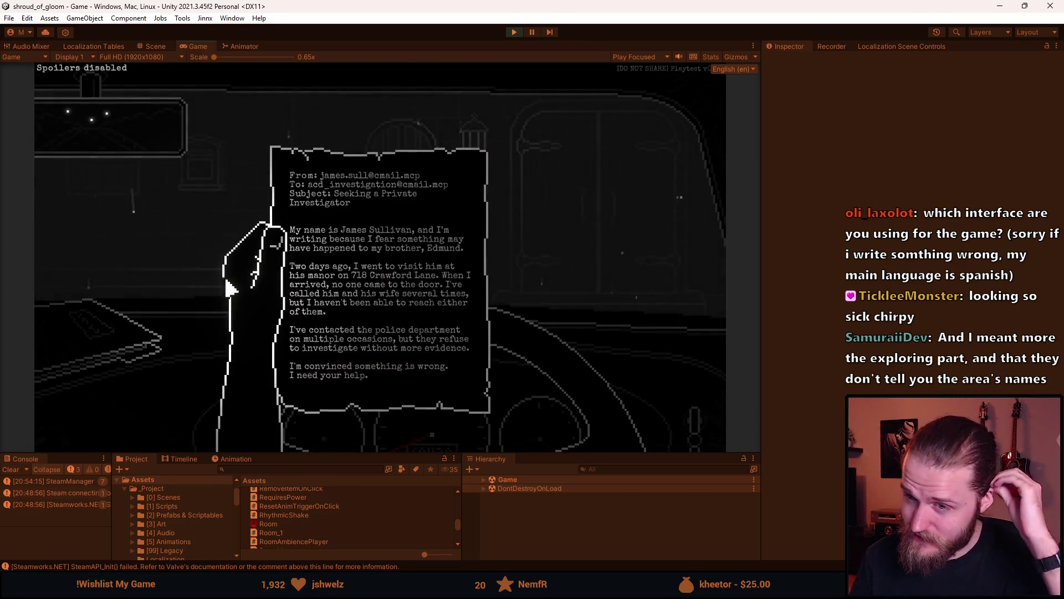
left_click(161, 302)
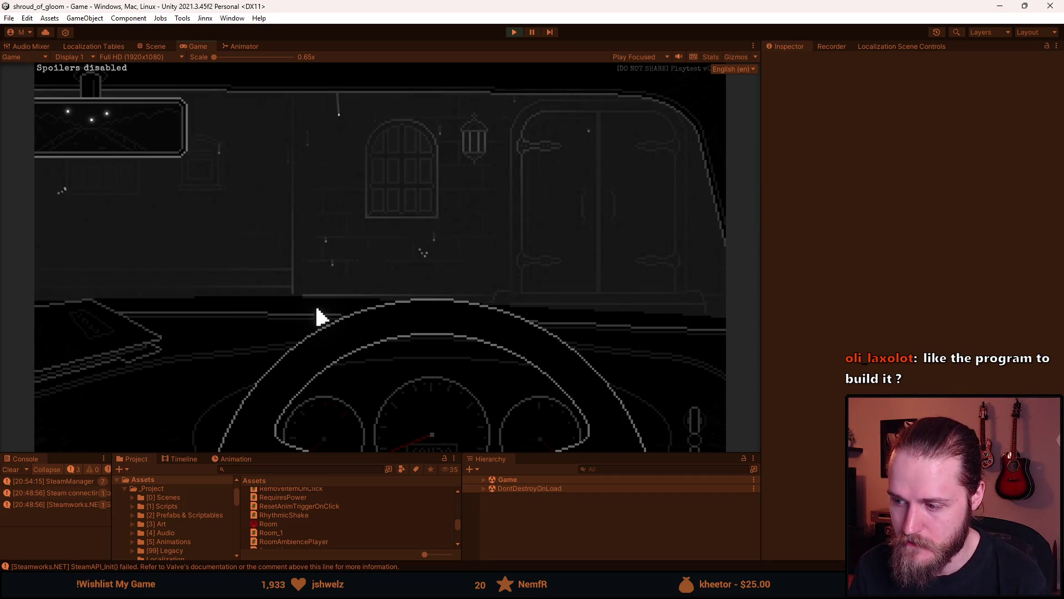
Read and dismiss the dashboard letter, then get out of the car toward the manor
left_click(104, 352)
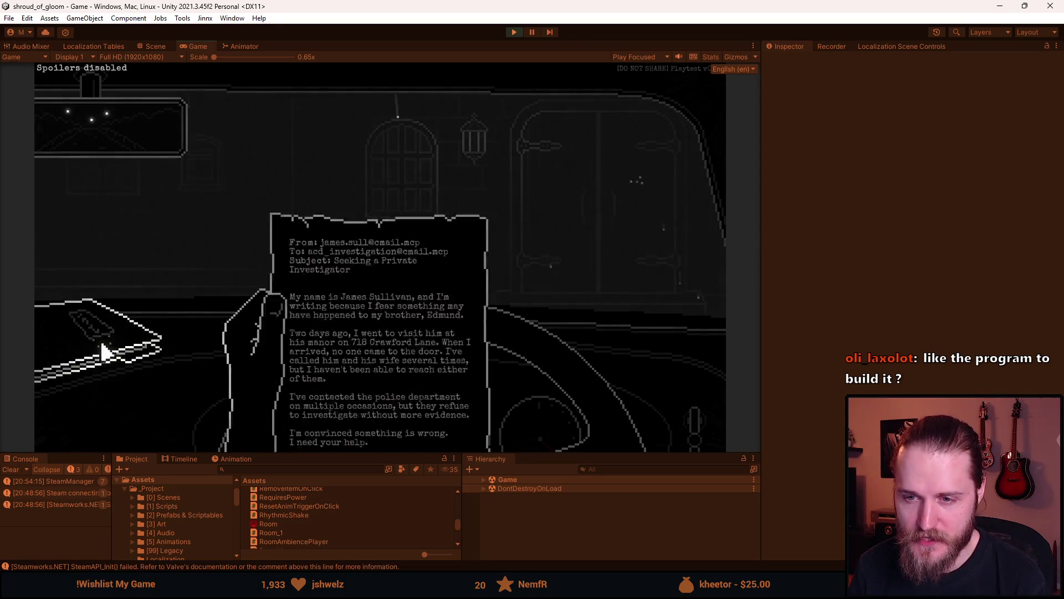
left_click(183, 280)
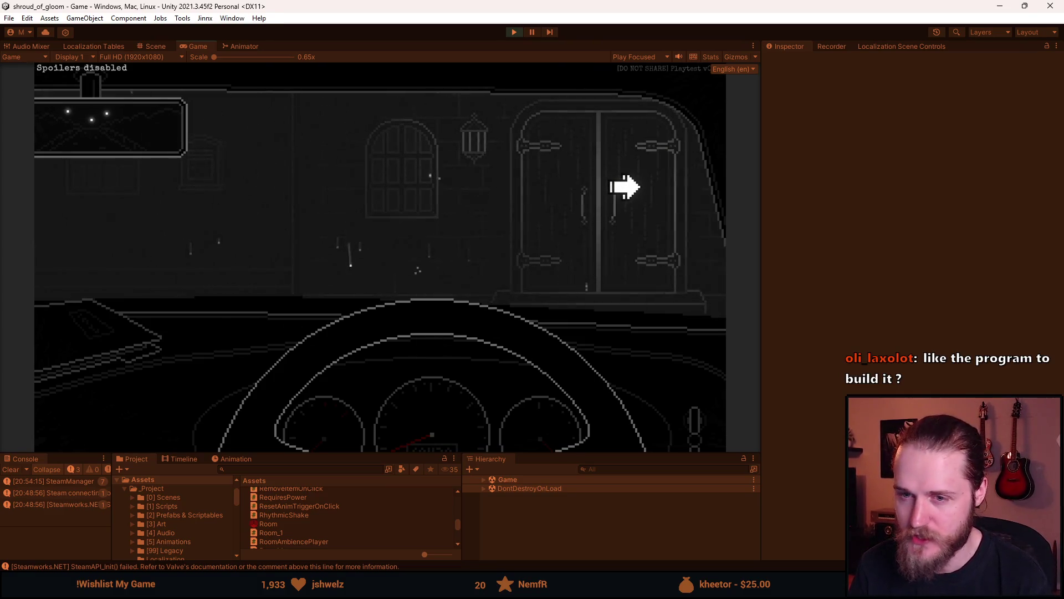
left_click(541, 233)
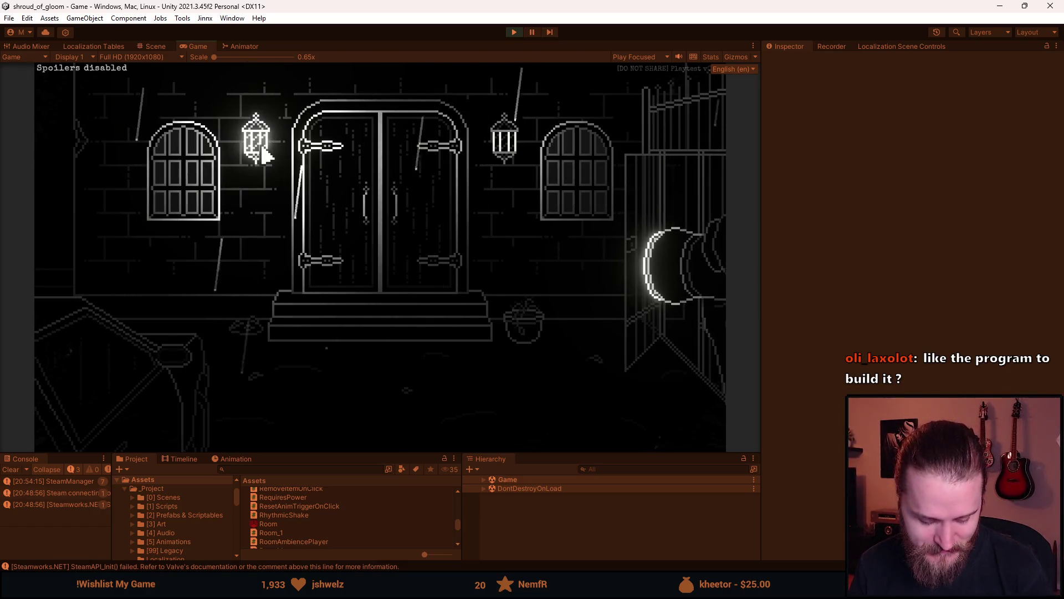
Reload the game from Dev Tools, replay the letter and manor pan, and walk left to the barrel room
key("F1")
left_click(268, 234)
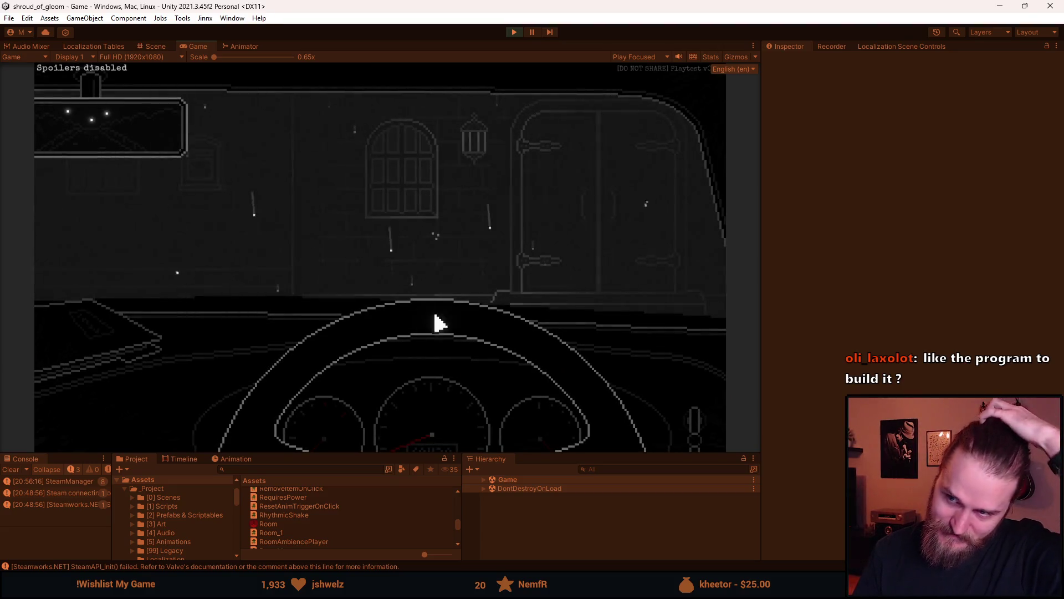
left_click(66, 356)
left_click(78, 344)
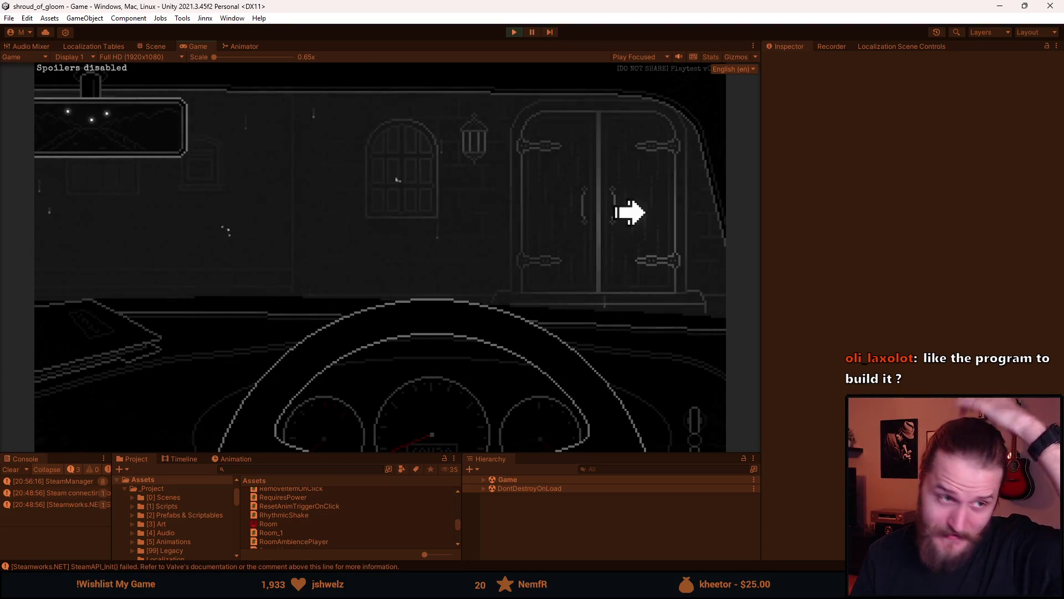
left_click(655, 197)
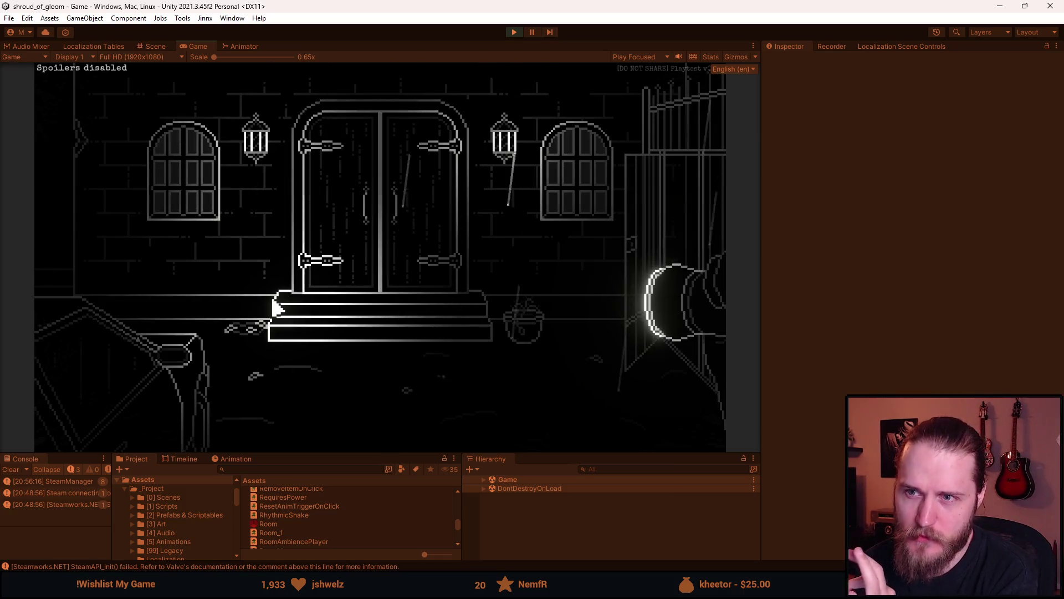
left_click(107, 202)
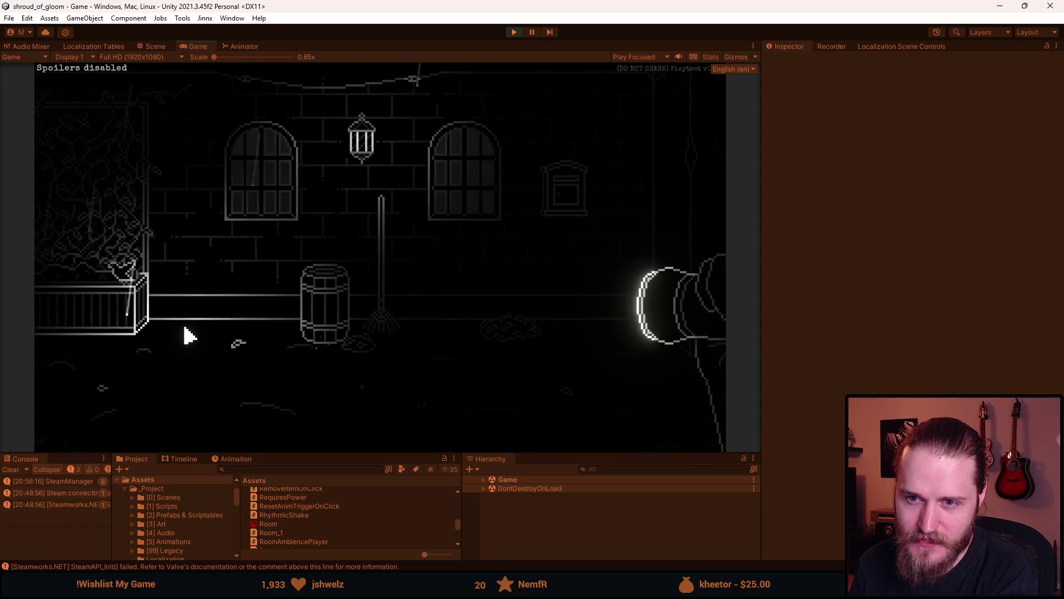
Walk through the barrel room, alley and neighbouring rooms, ending back at the double-door entrance
left_click(95, 228)
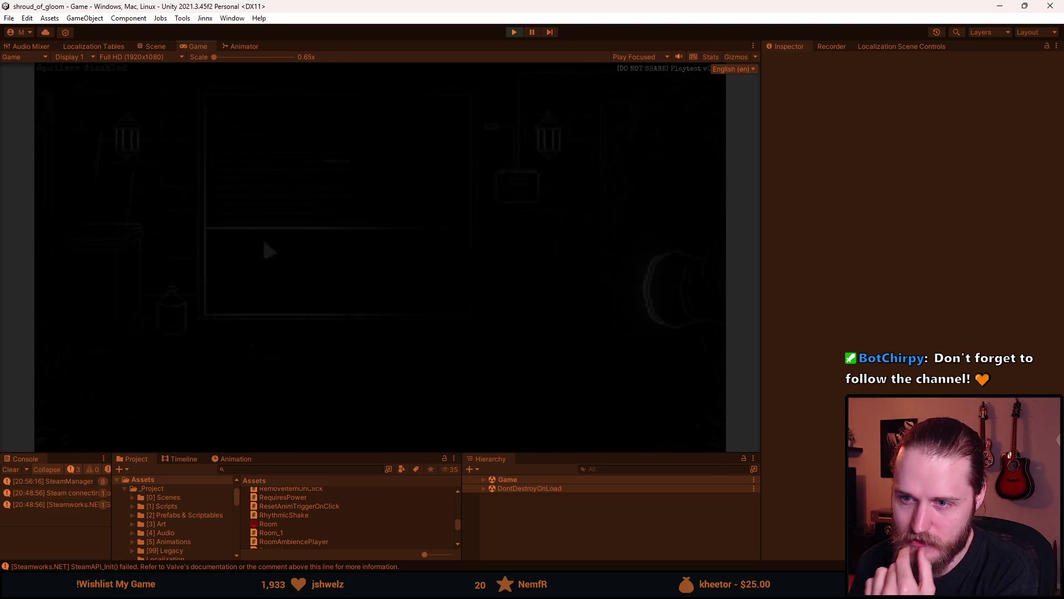
left_click(684, 190)
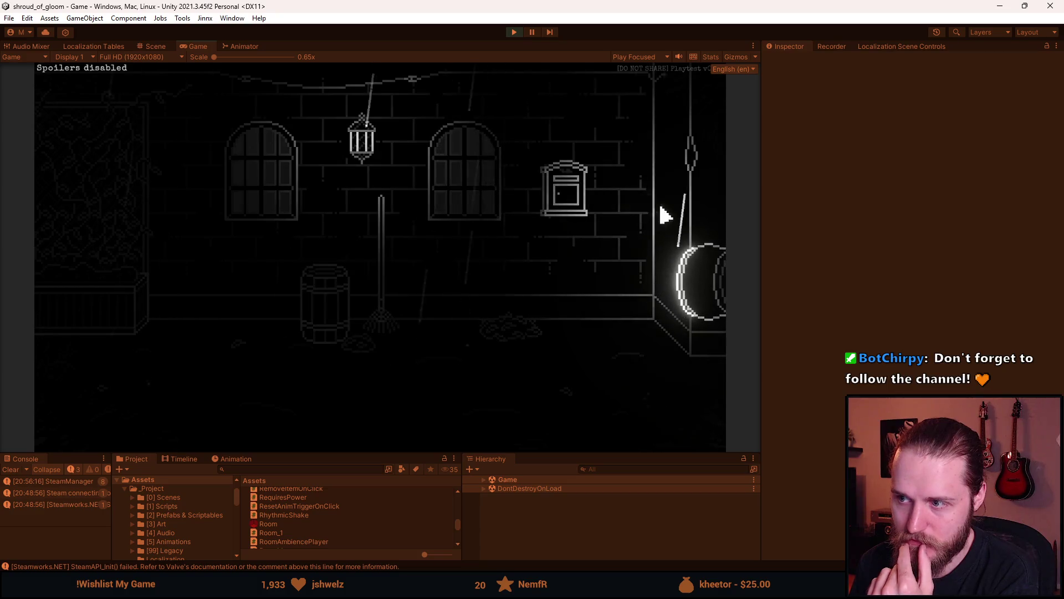
left_click(665, 215)
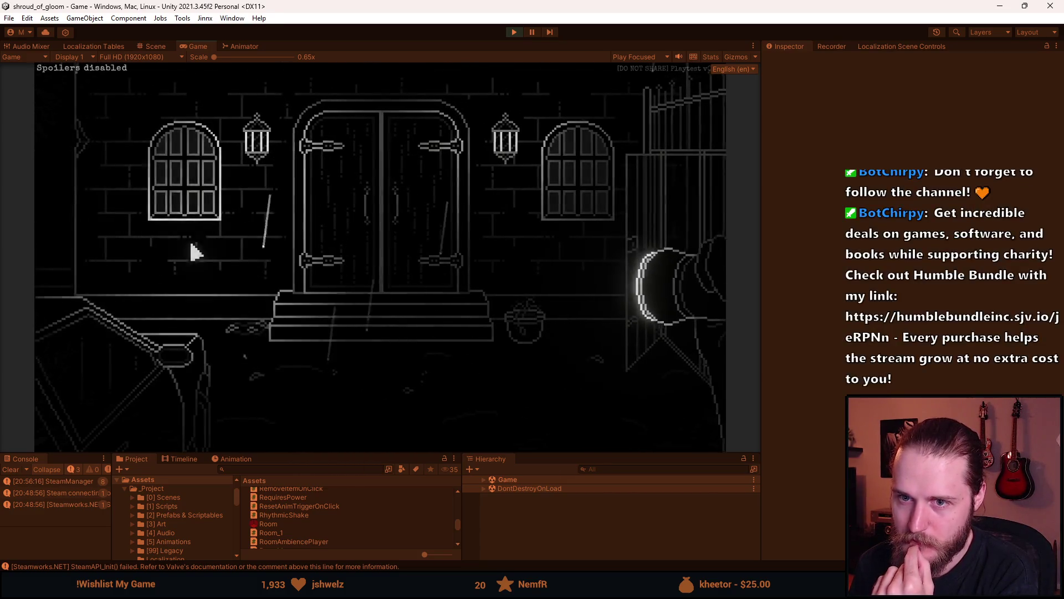
left_click(160, 246)
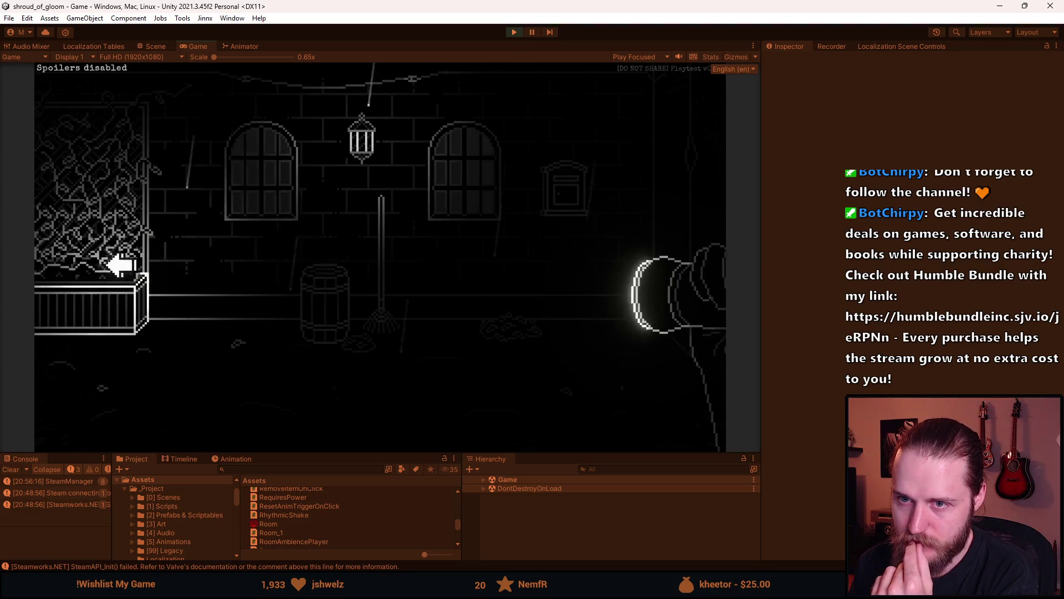
left_click(127, 272)
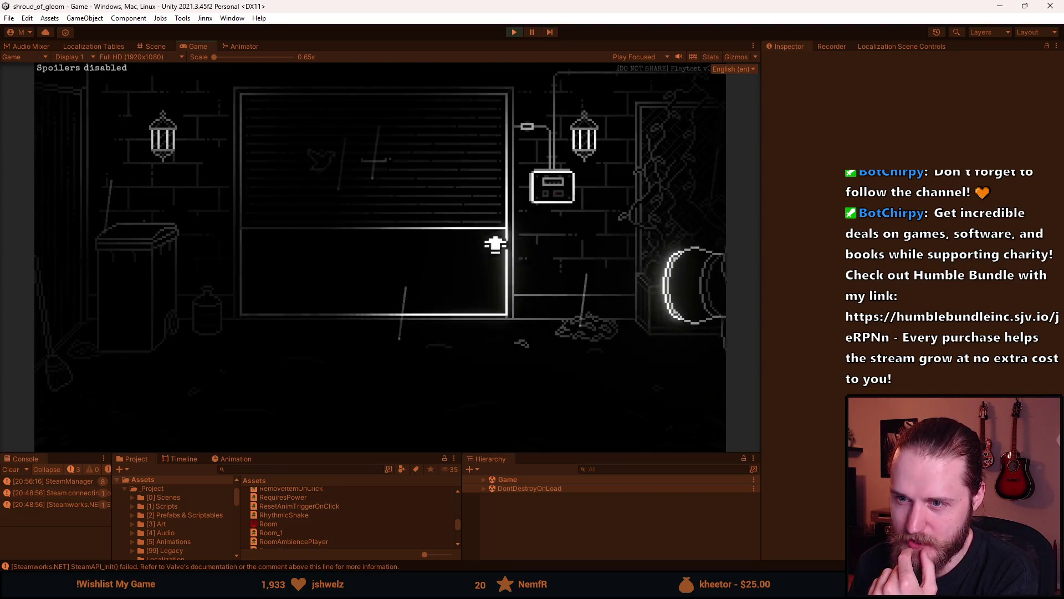
left_click(656, 226)
left_click(637, 195)
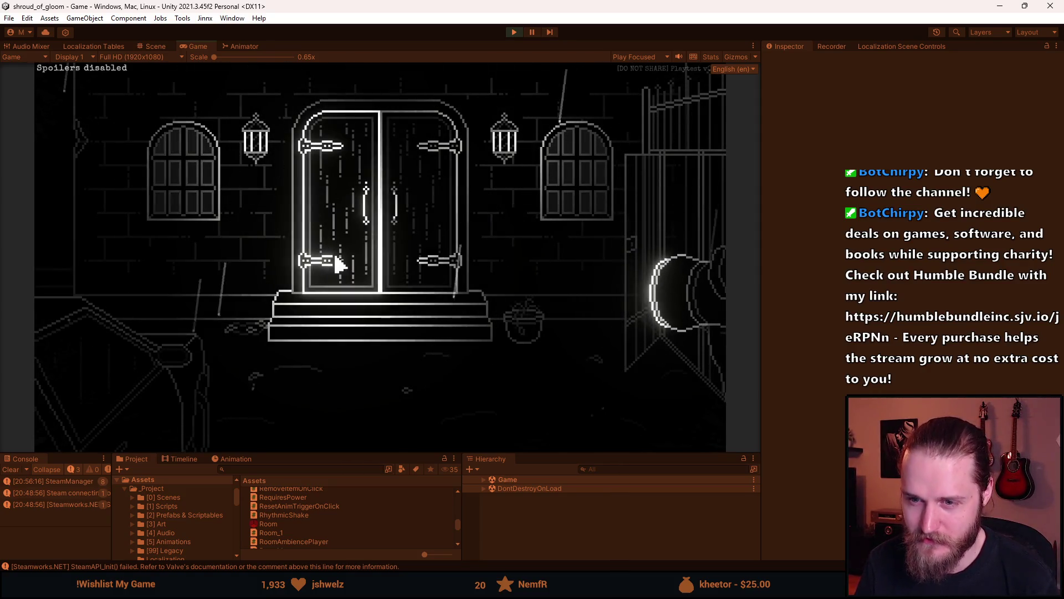
Reload the game from Dev Tools, leave the car to replay the manor pan, and walk left
key("F1")
left_click(237, 164)
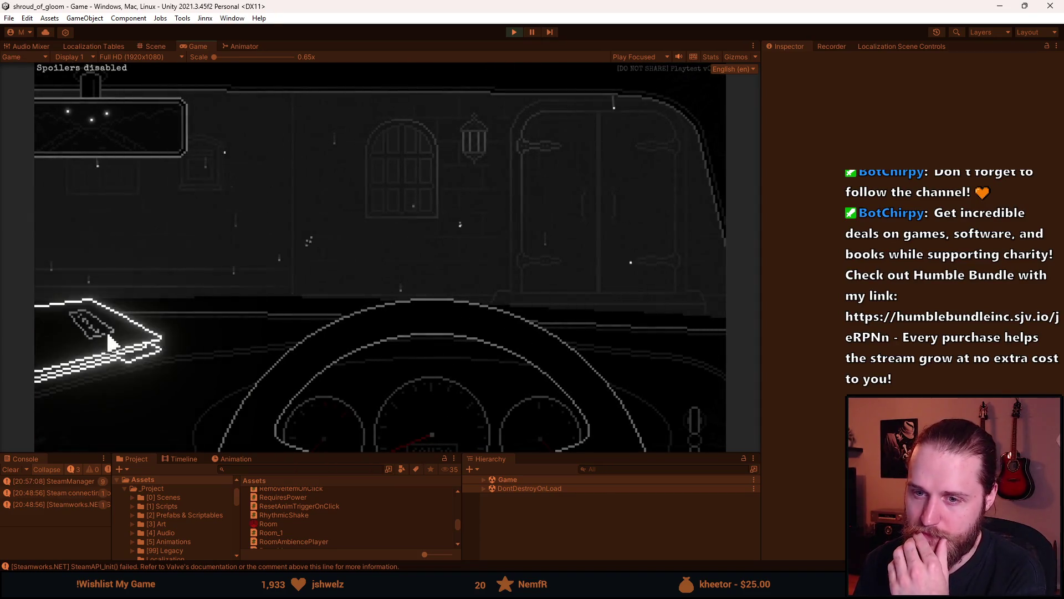
left_click(682, 209)
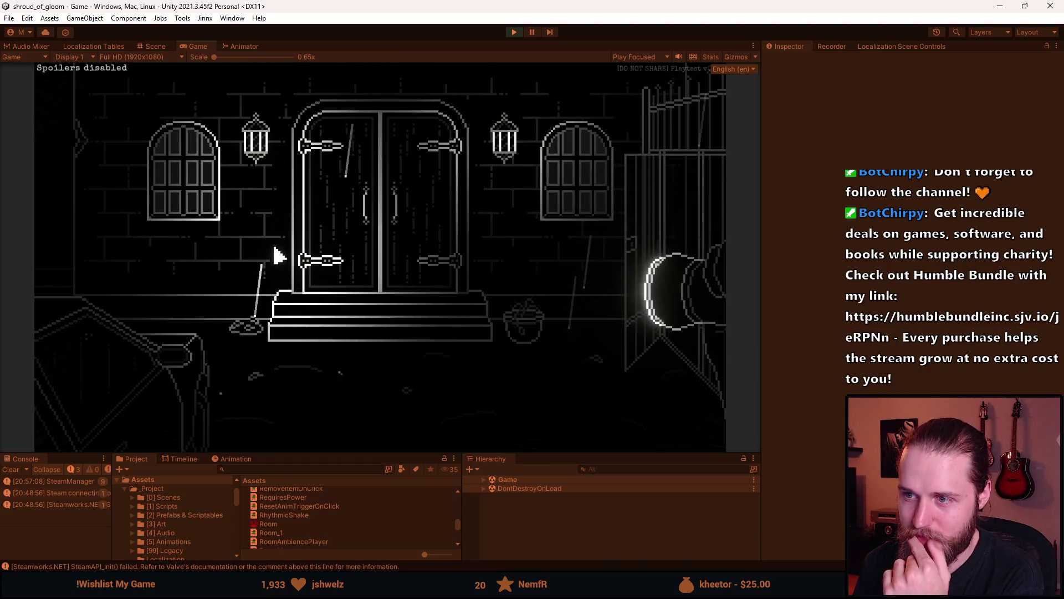
left_click(50, 201)
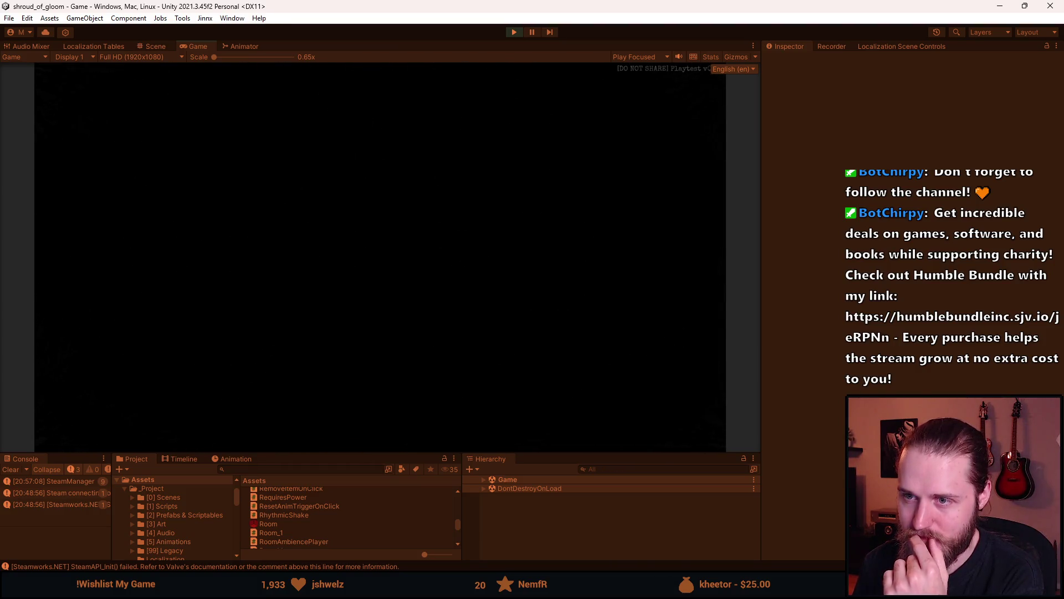
Return to the manor entrance, reload the game from Dev Tools, and leave the car for the pan
left_click(638, 227)
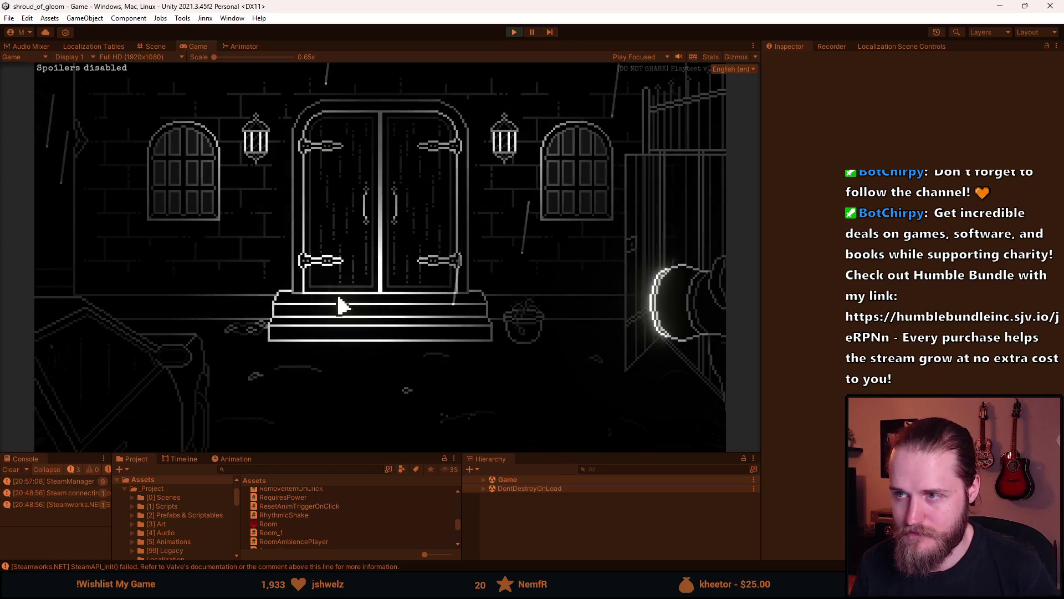
key("F1")
left_click(226, 160)
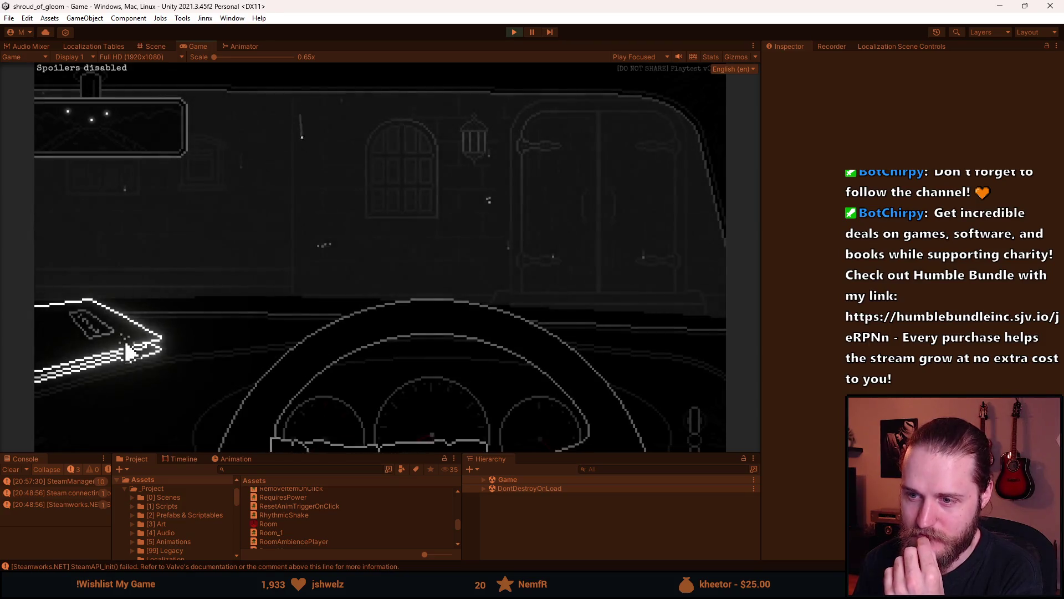
left_click(624, 221)
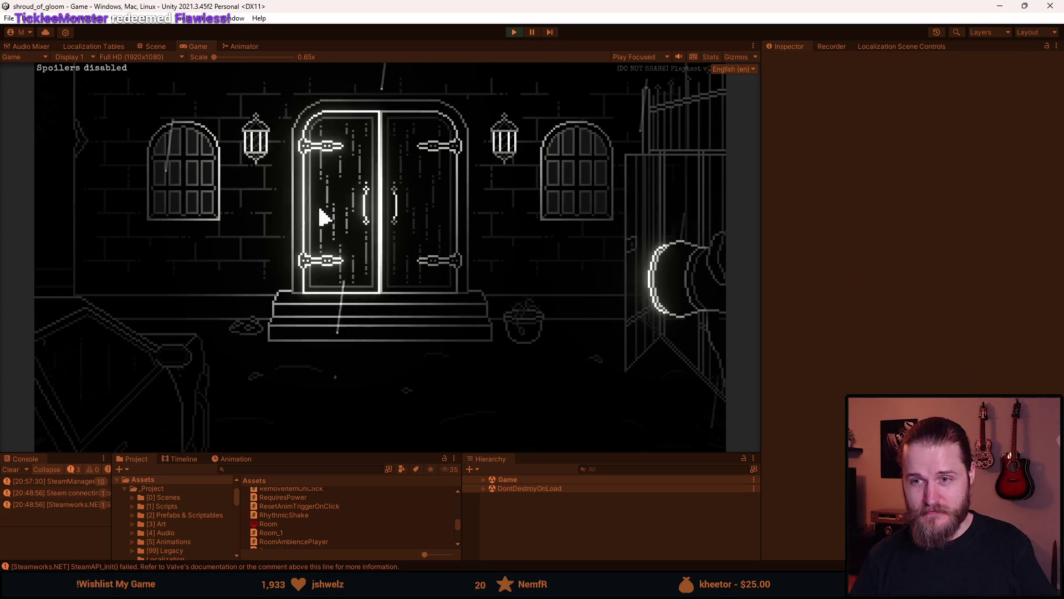
Reload the current scene, read and close the dashboard letter, then replay the manor pan
key("F1")
left_click(212, 163)
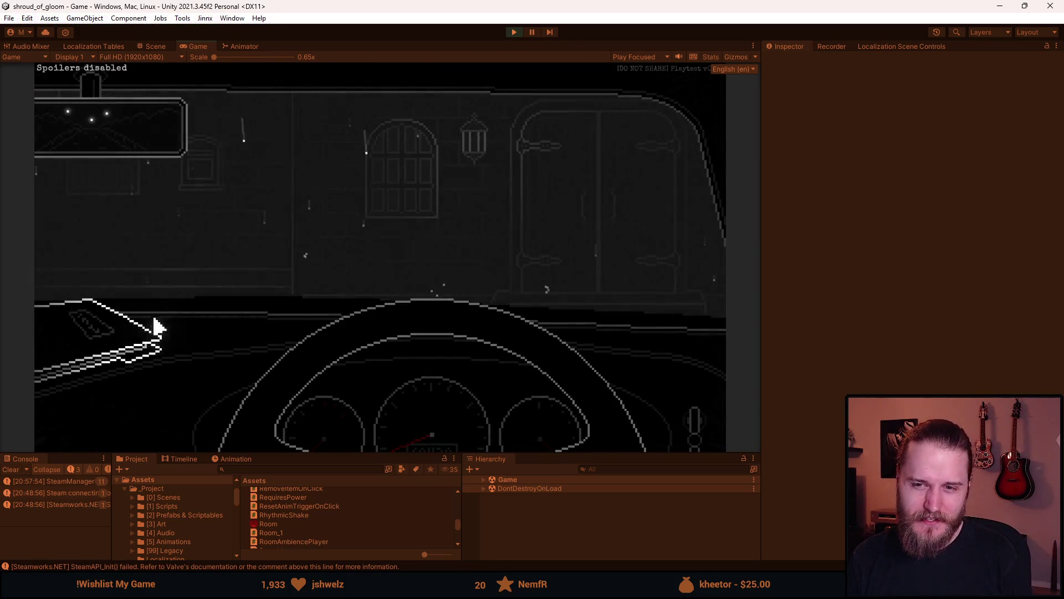
left_click(137, 342)
left_click(186, 321)
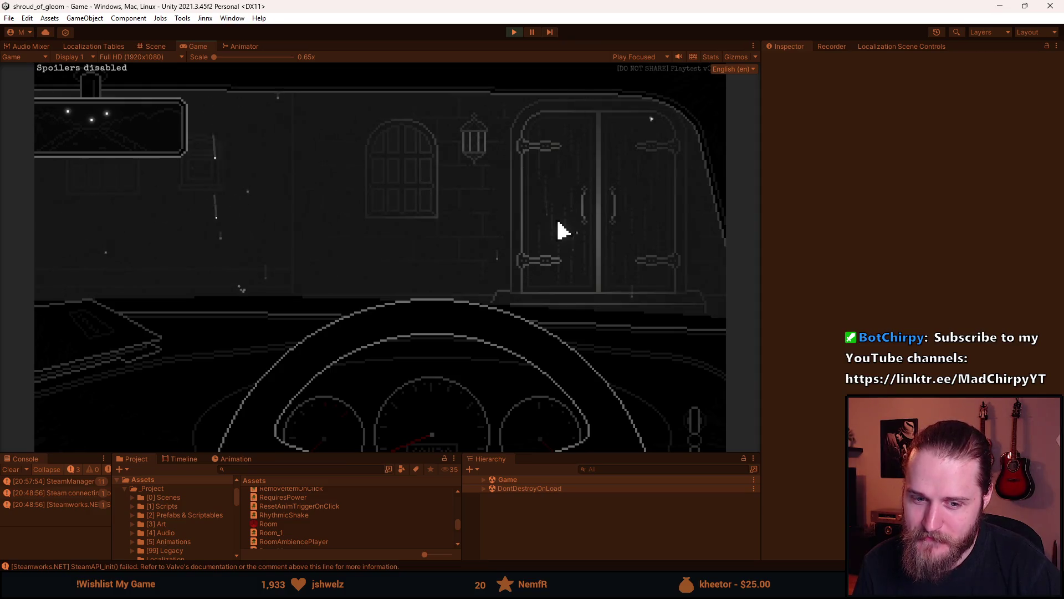
left_click(673, 210)
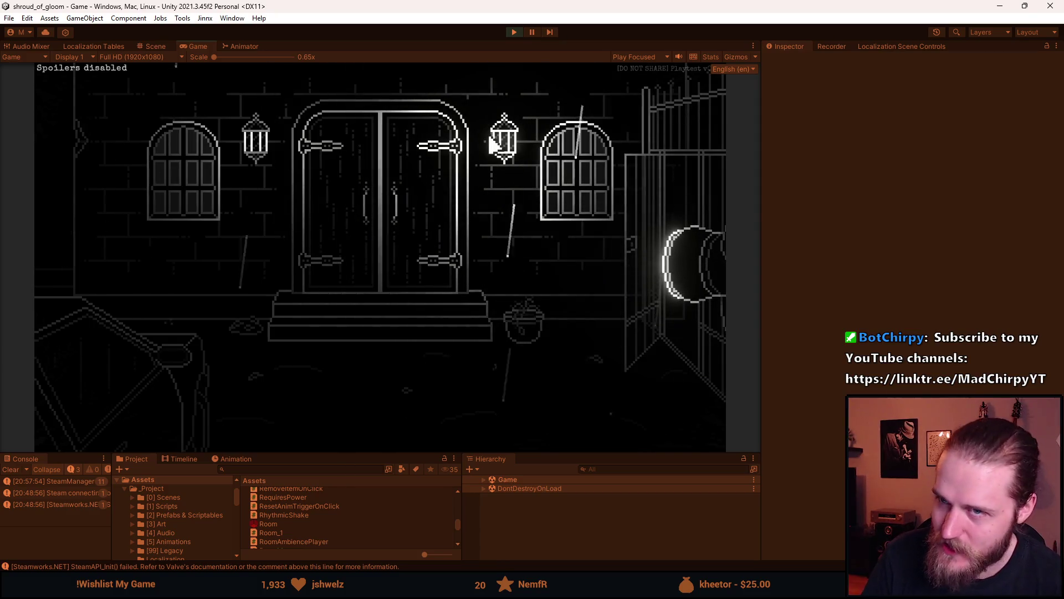
Stop the playtest and exit Play mode to resume editing the Game scene
key("alt+Tab")
key("Escape")
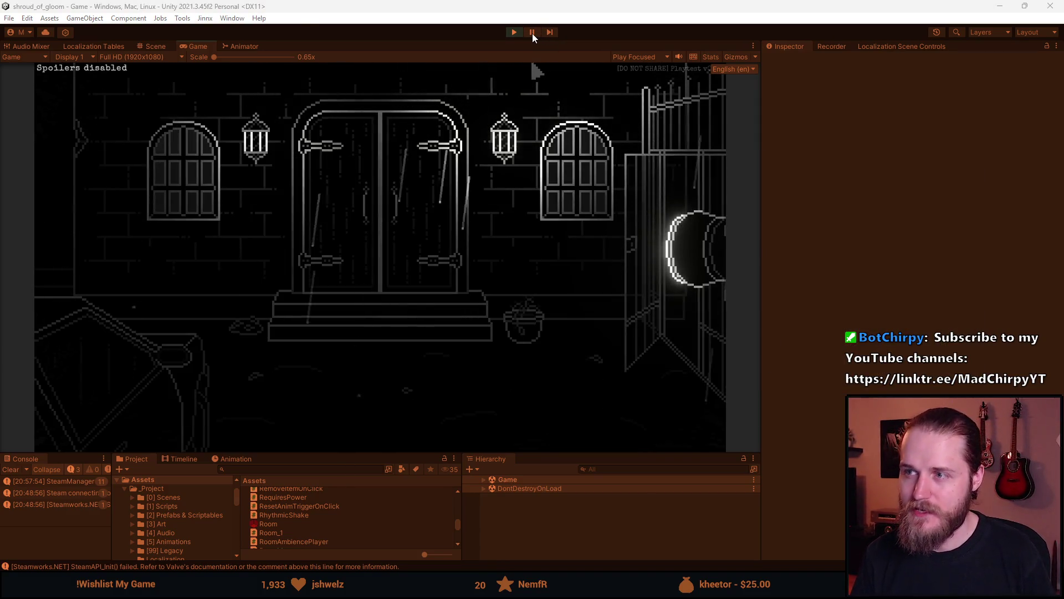
key("ctrl+p")
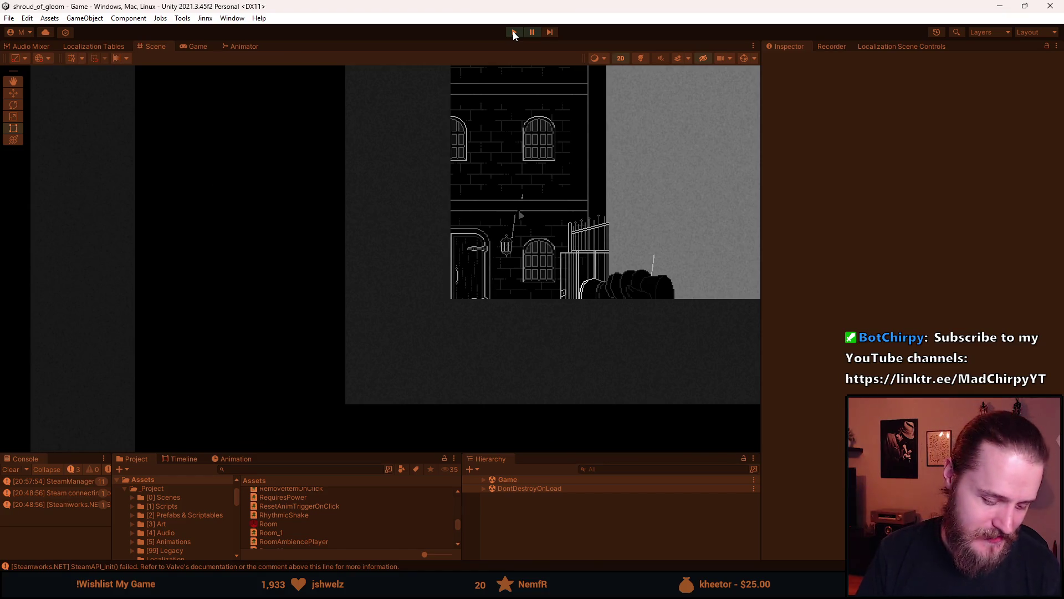
left_click(513, 31)
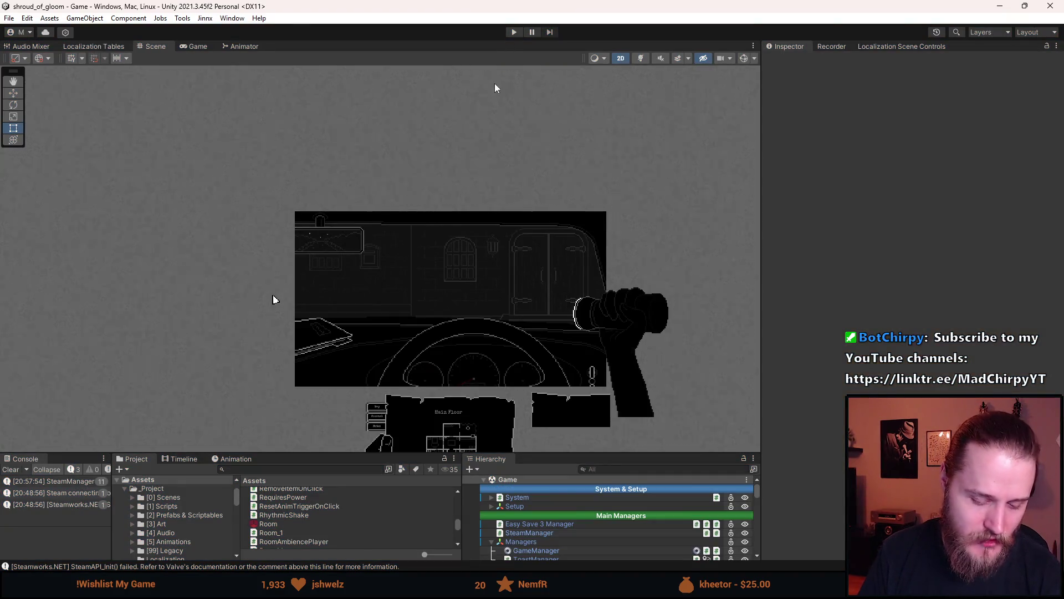